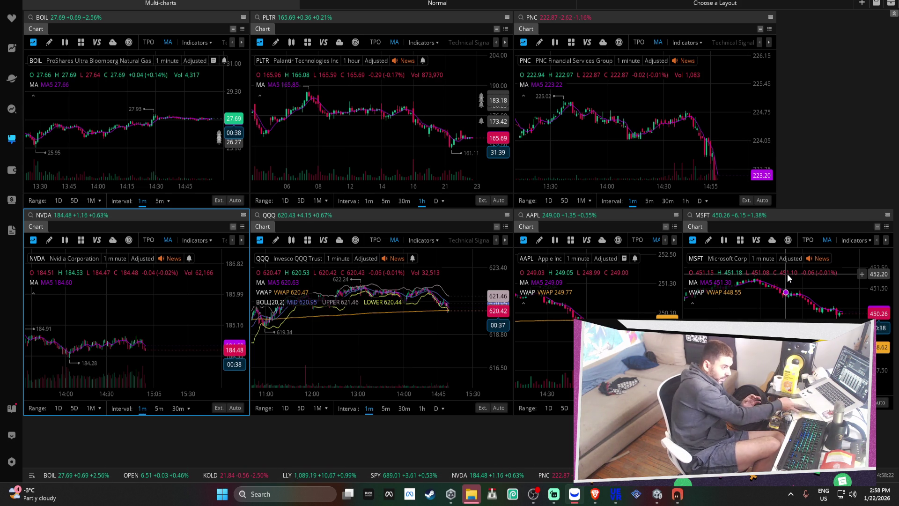
Zoom the QQQ chart in to about 13:45–15:00 and zoom the PNC chart out to 13:00–15:00.
scroll(390, 315, up, 5)
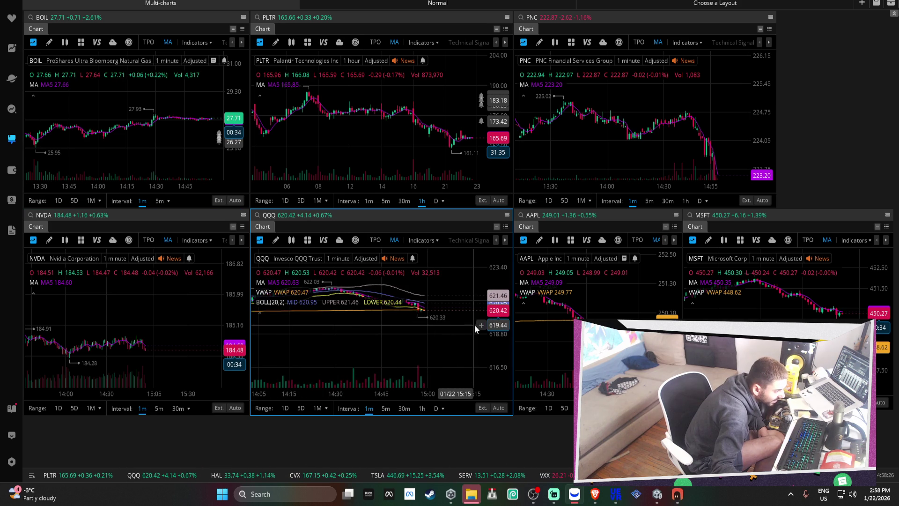
scroll(442, 328, up, 3)
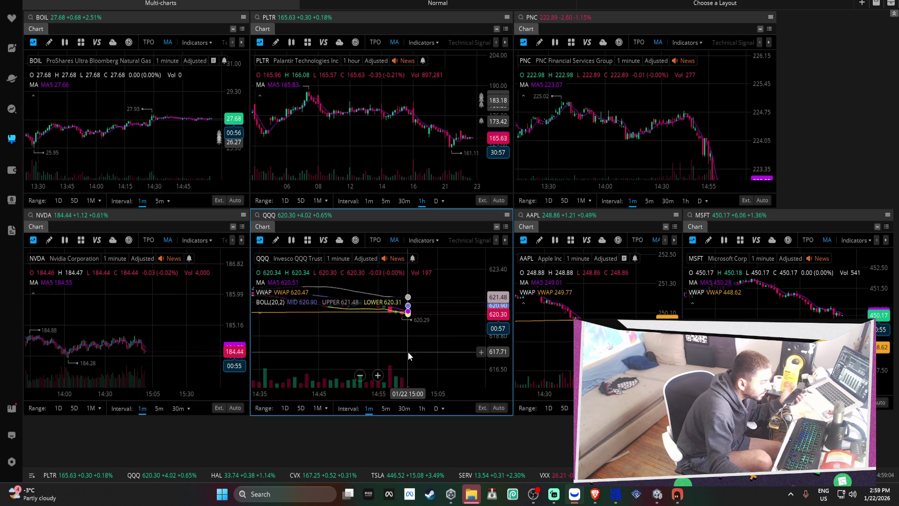
scroll(413, 289, down, 5)
scroll(435, 286, down, 3)
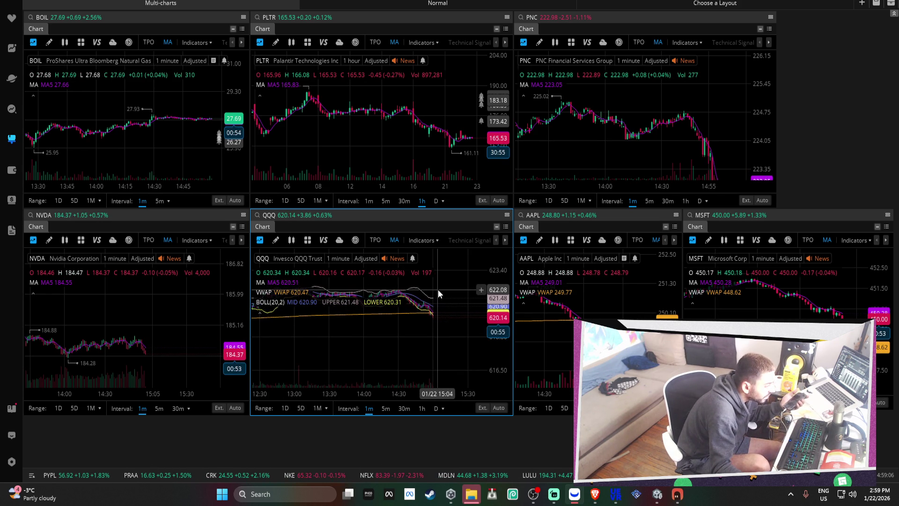
scroll(368, 352, up, 5)
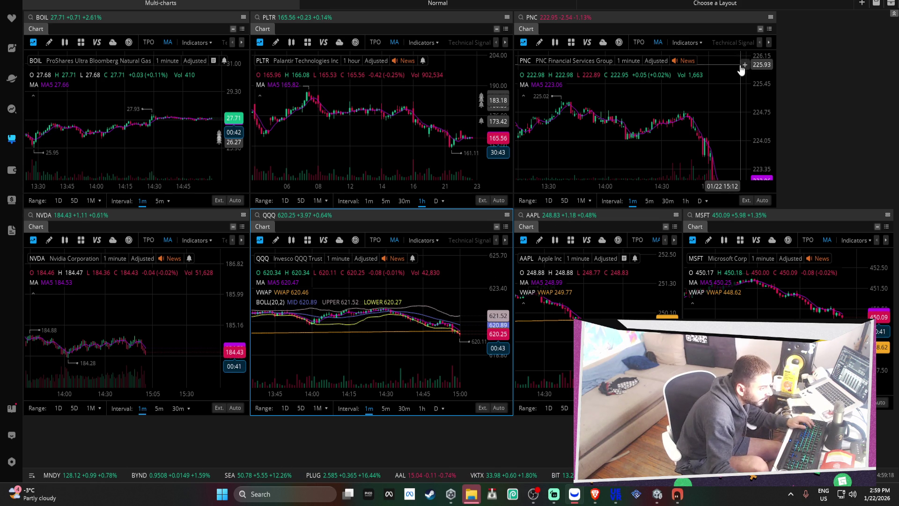
scroll(711, 121, down, 3)
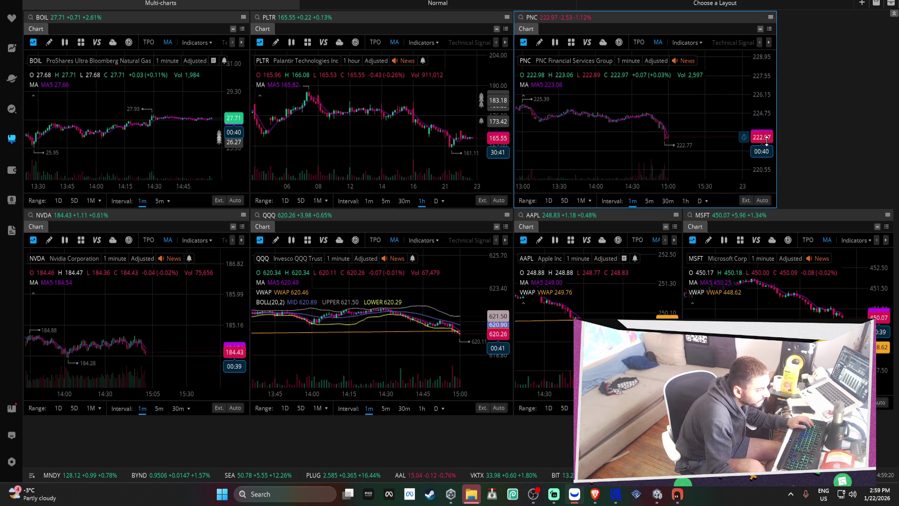
In Developer Hub, start uploading a Streets of Miami build to ALPHA, abandon it, and return to Unity.
key(alt+Tab)
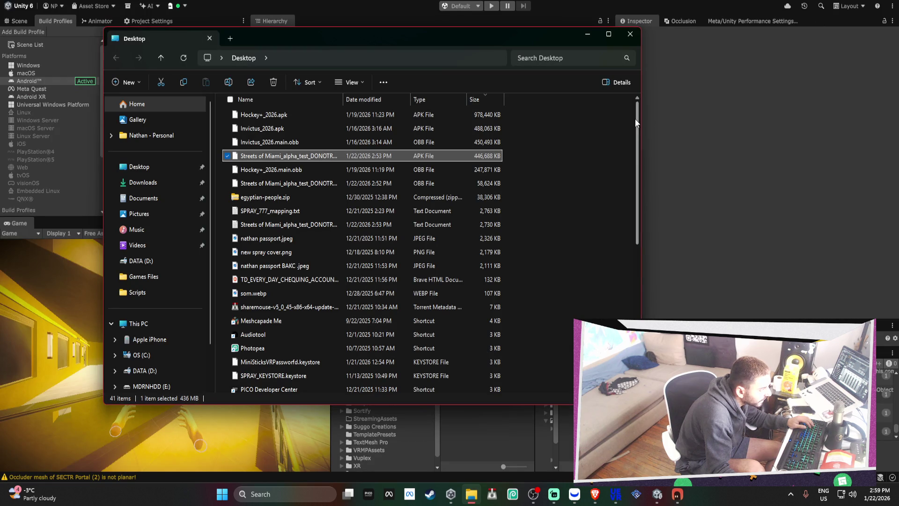
click(758, 215)
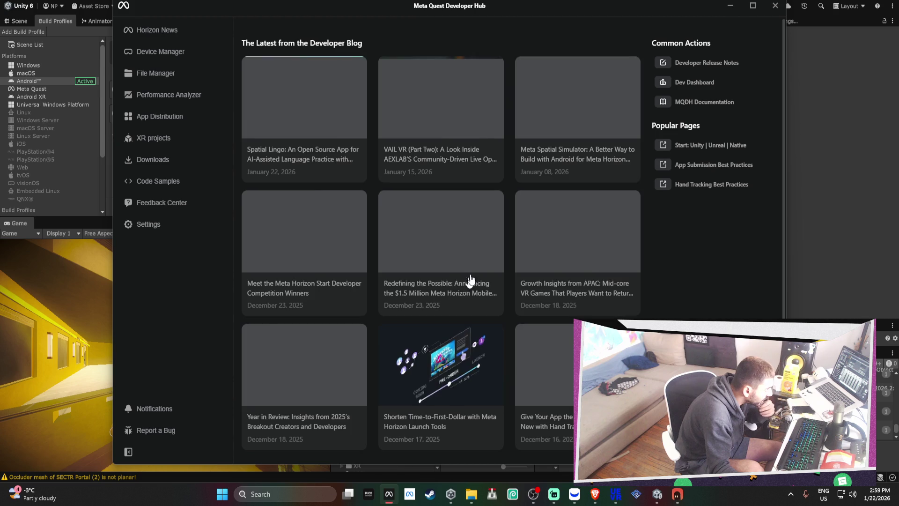
click(208, 116)
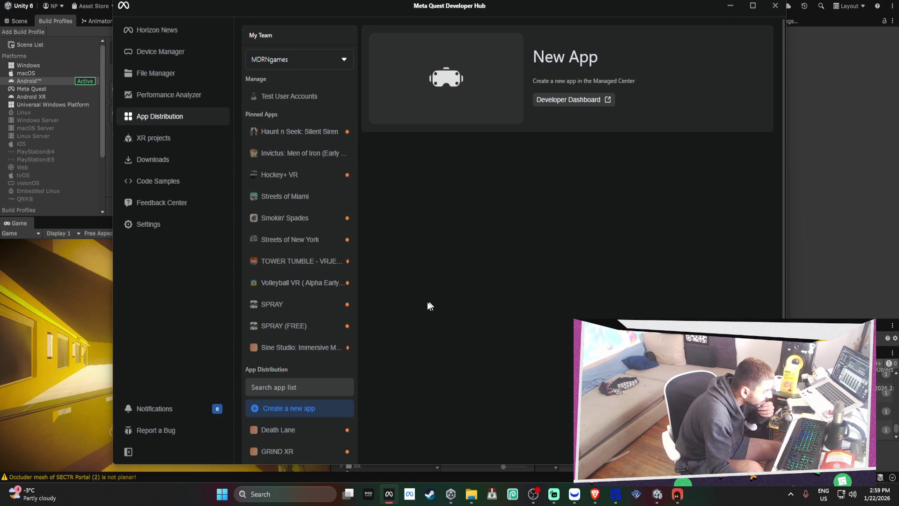
click(287, 192)
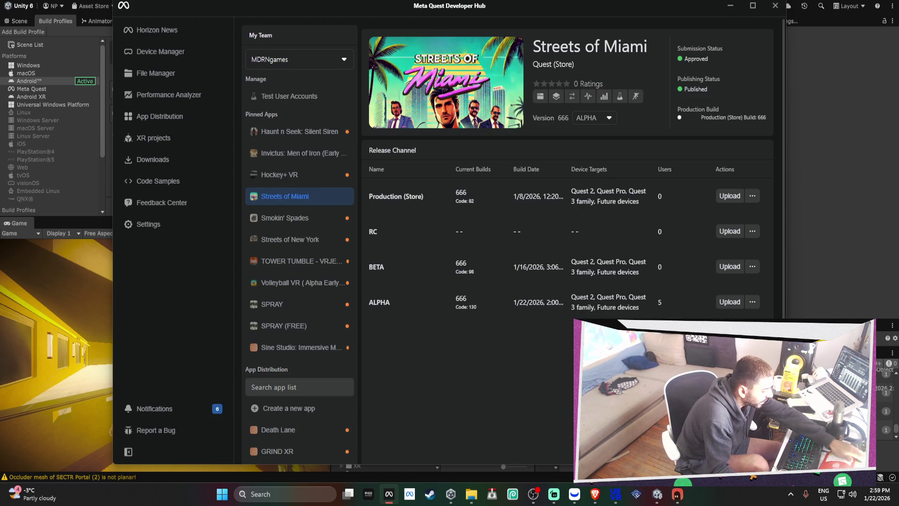
click(729, 302)
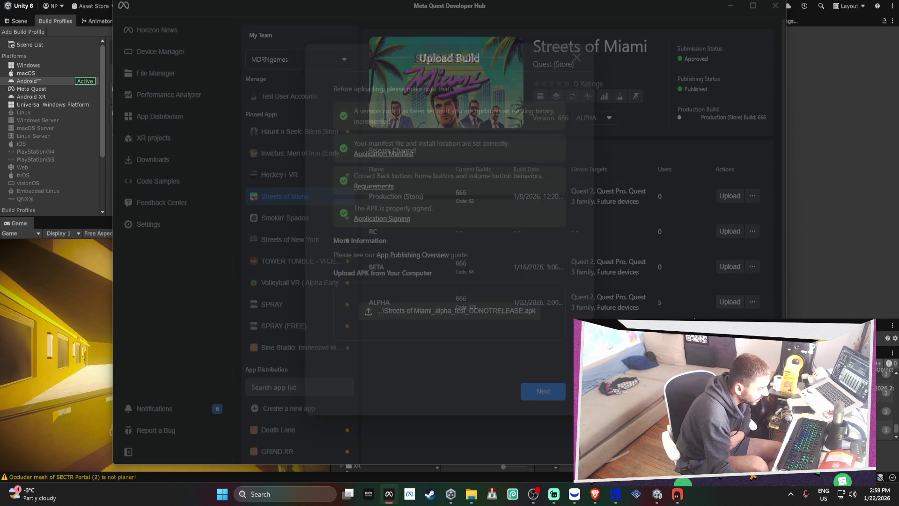
click(543, 392)
click(543, 391)
key(alt+Tab)
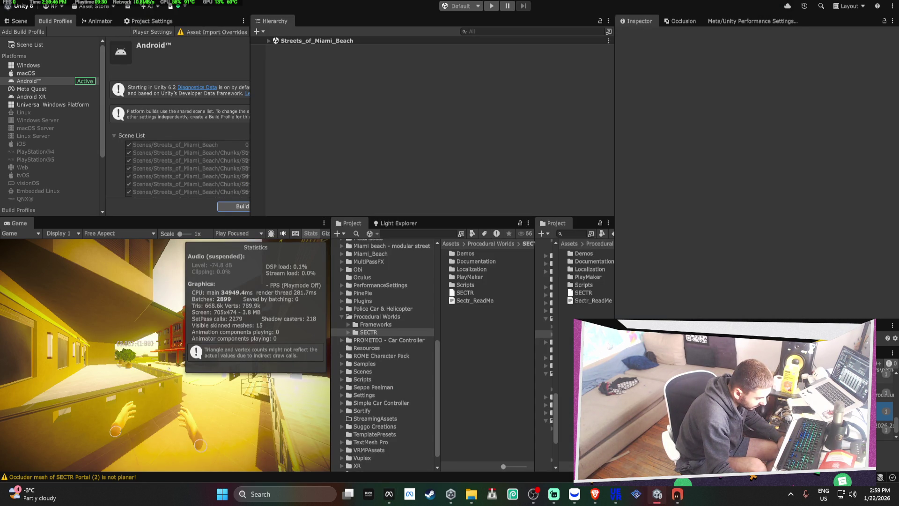
Set the Bezi assistant aside and widen the Build Profiles panel.
click(683, 494)
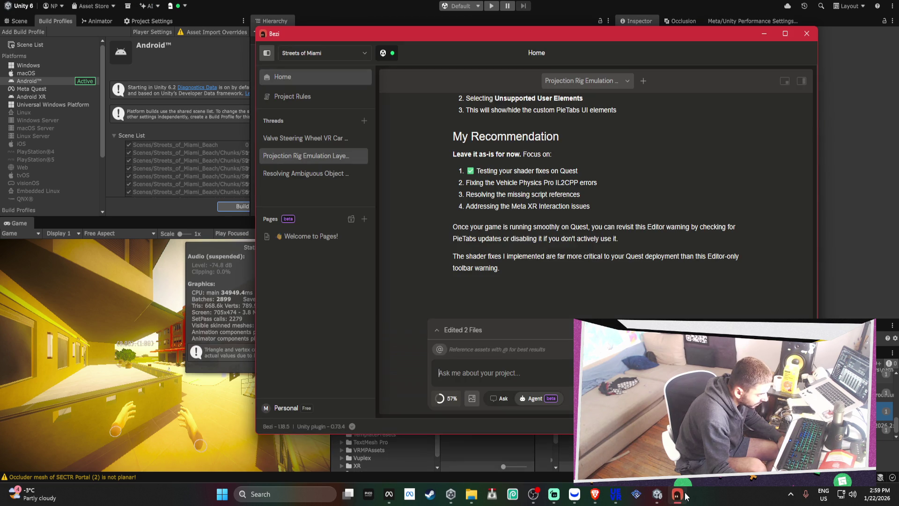
click(684, 495)
drag(249, 197, 469, 197)
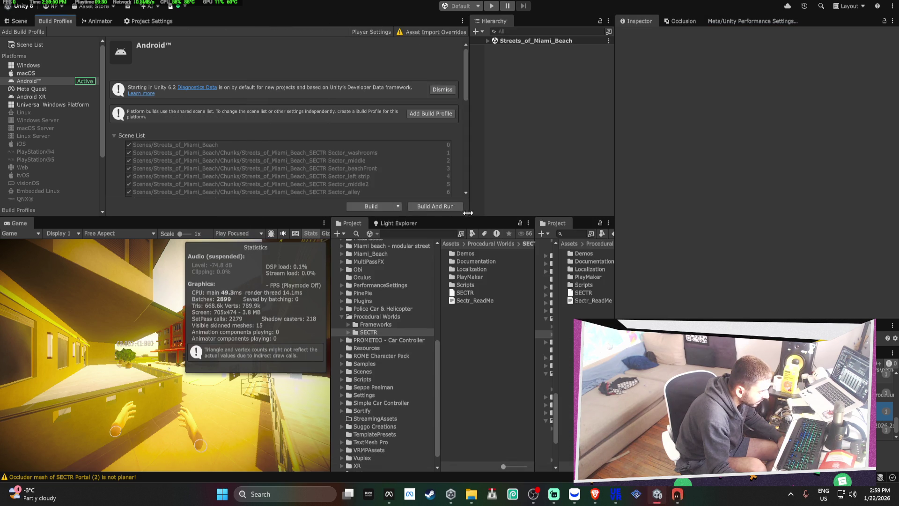
Start an Android build, decline replacing the existing APK and cancel, then return to Developer Hub.
click(364, 208)
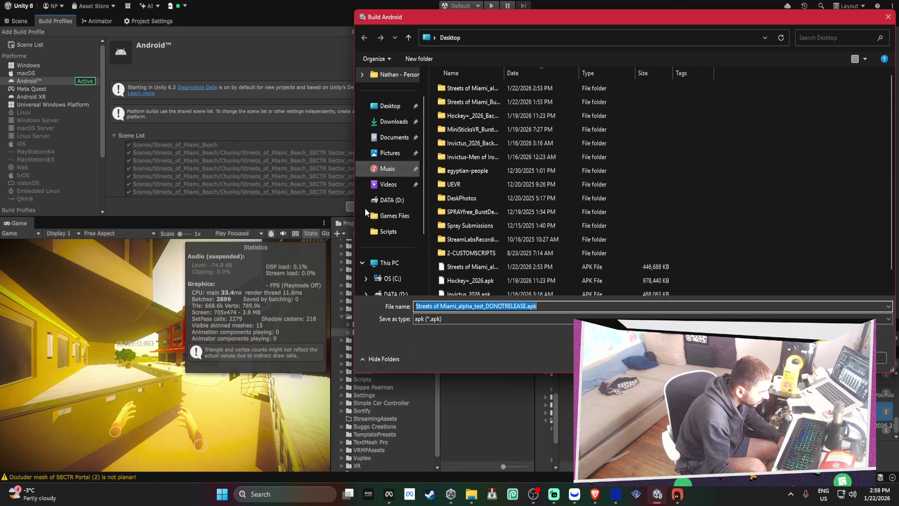
key(Return)
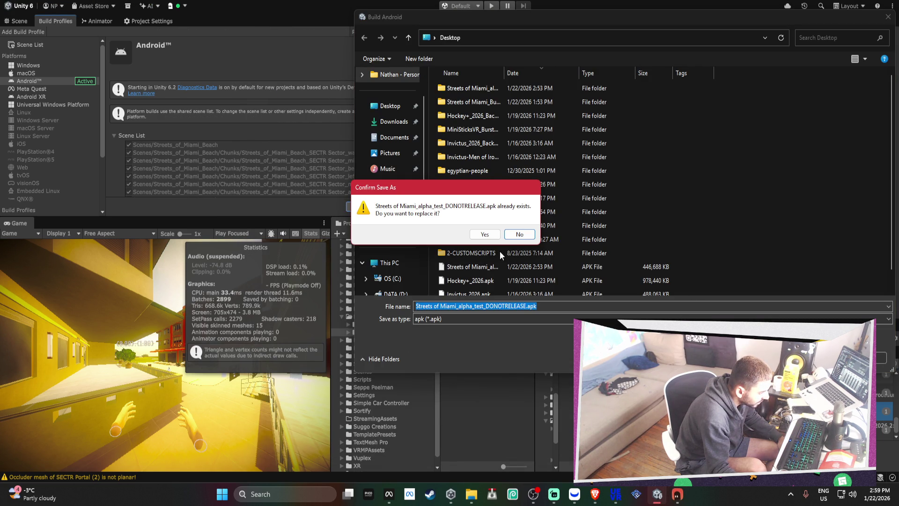
click(518, 235)
click(879, 357)
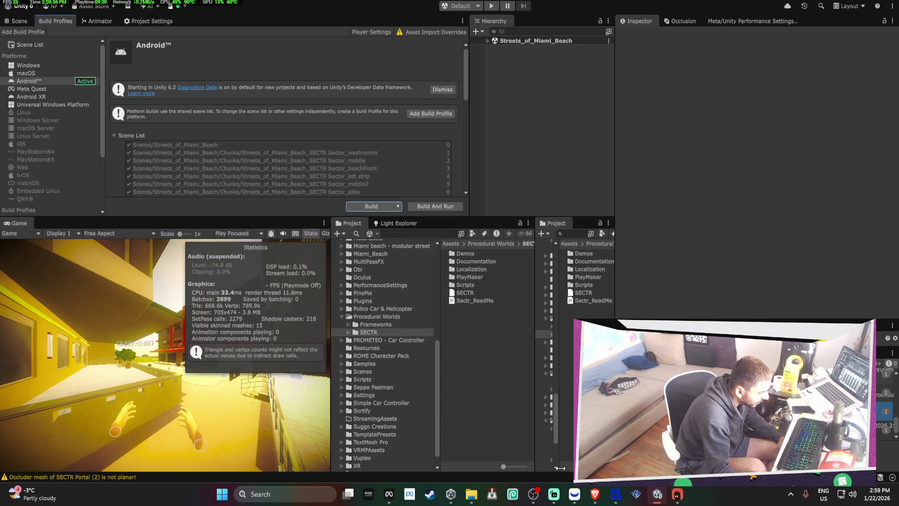
click(389, 496)
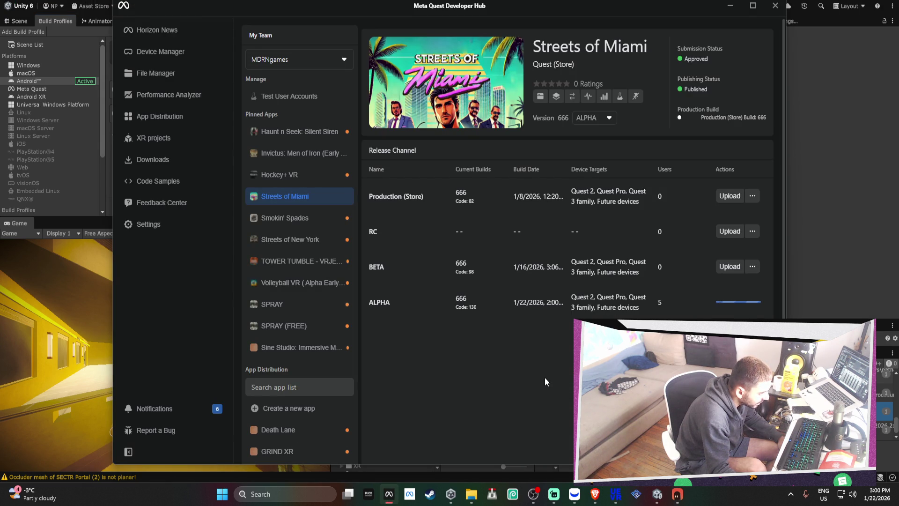
Move the Developer Hub window left and bring the Webull charts to the front.
mouse_move(619, 5)
mouse_down()
mouse_move(435, 12)
mouse_move(493, 15)
mouse_up()
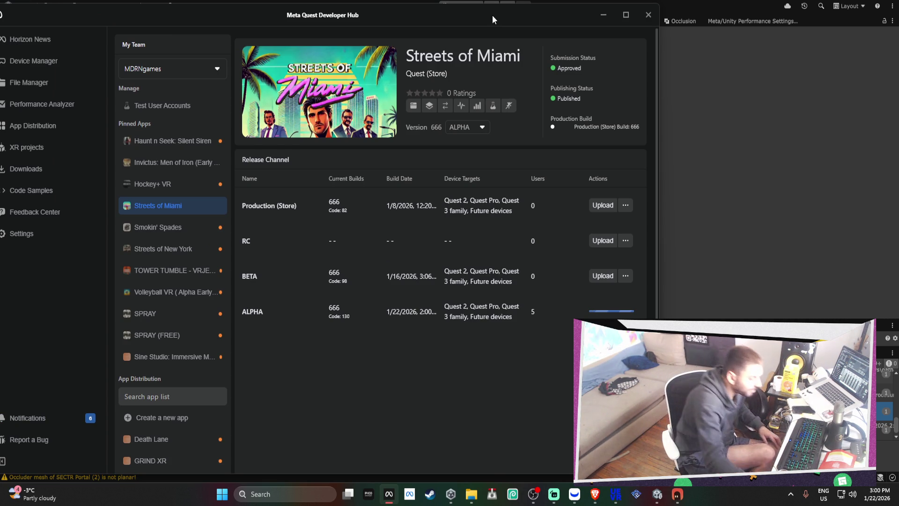
click(573, 497)
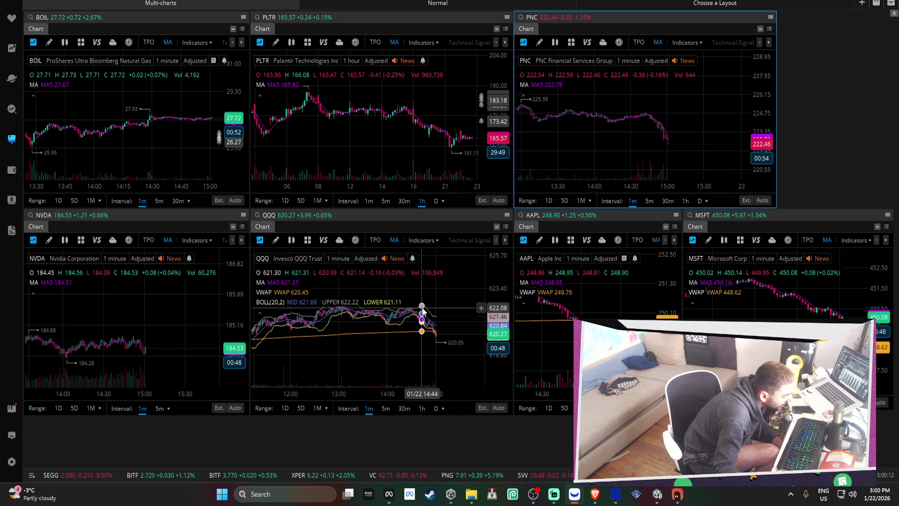
Zoom out the NVDA chart, then pan and zoom the QQQ chart onto its latest candles with empty time ahead.
scroll(440, 323, down, 2)
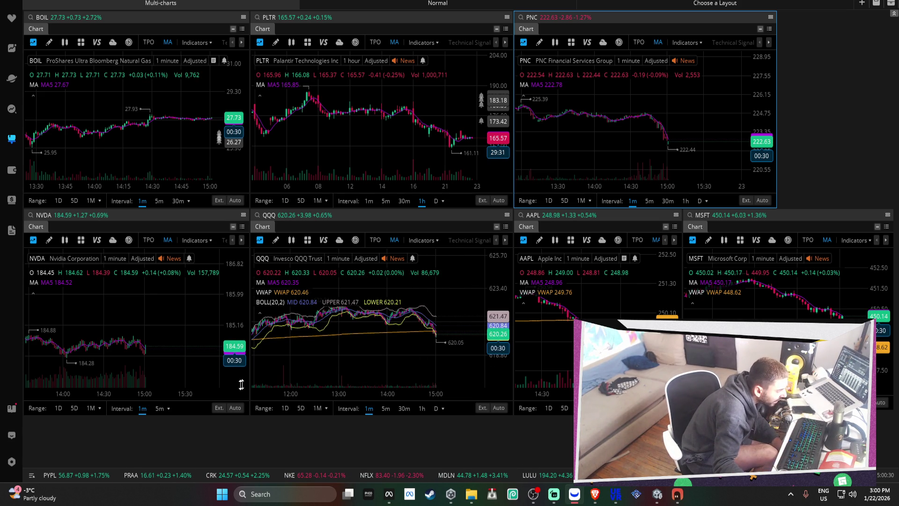
scroll(152, 352, down, 3)
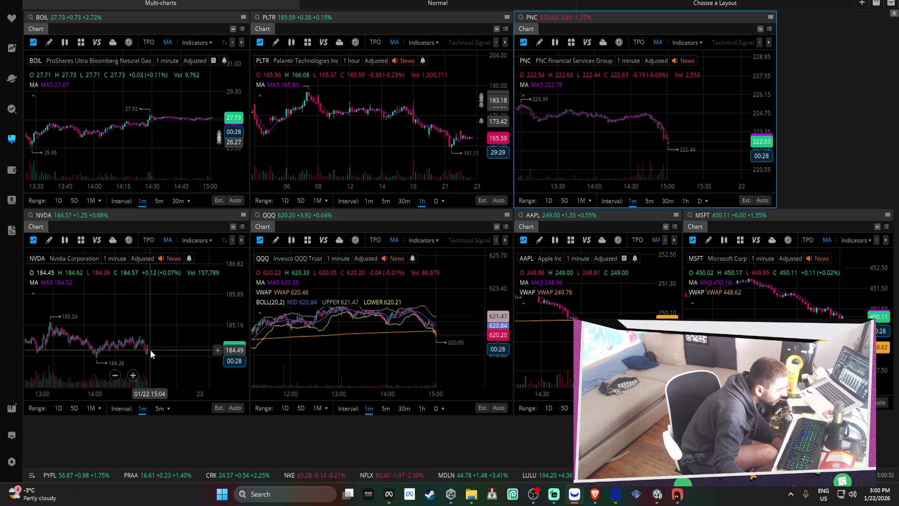
drag(487, 356, 451, 356)
click(450, 355)
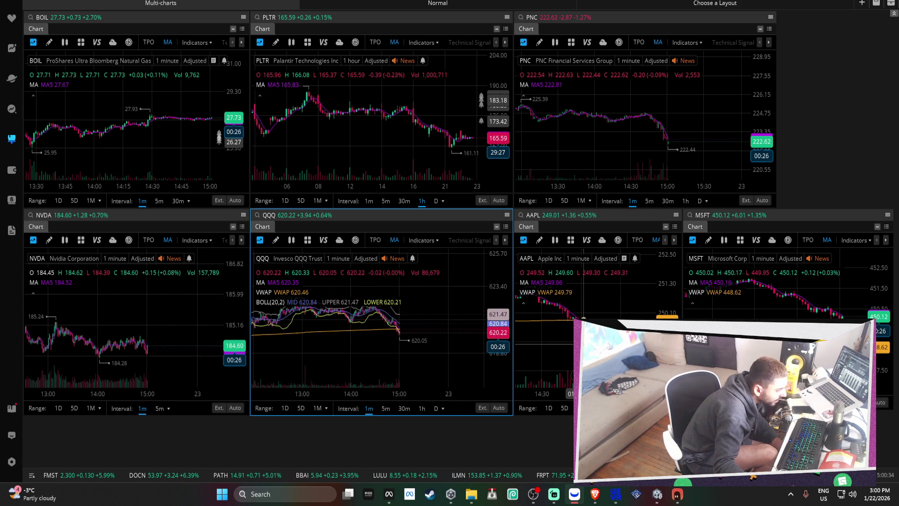
scroll(430, 347, up, 3)
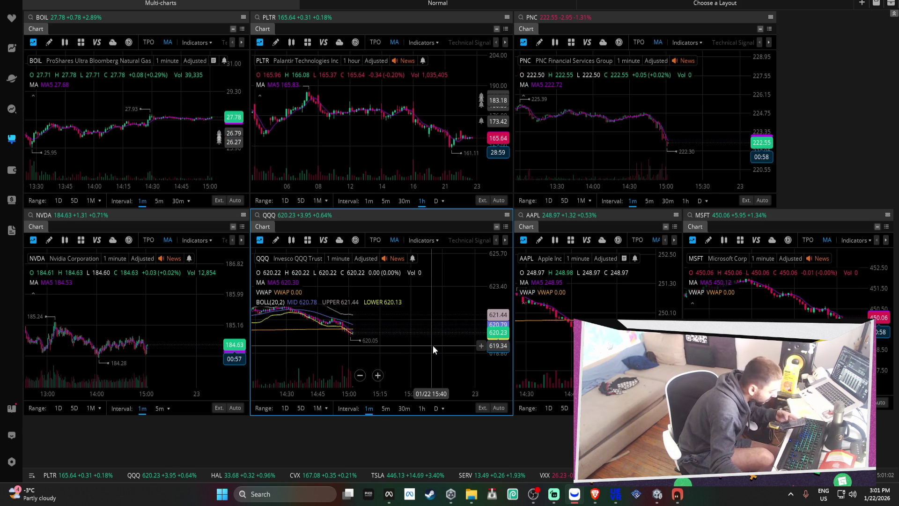
scroll(432, 344, up, 3)
drag(375, 345, 381, 335)
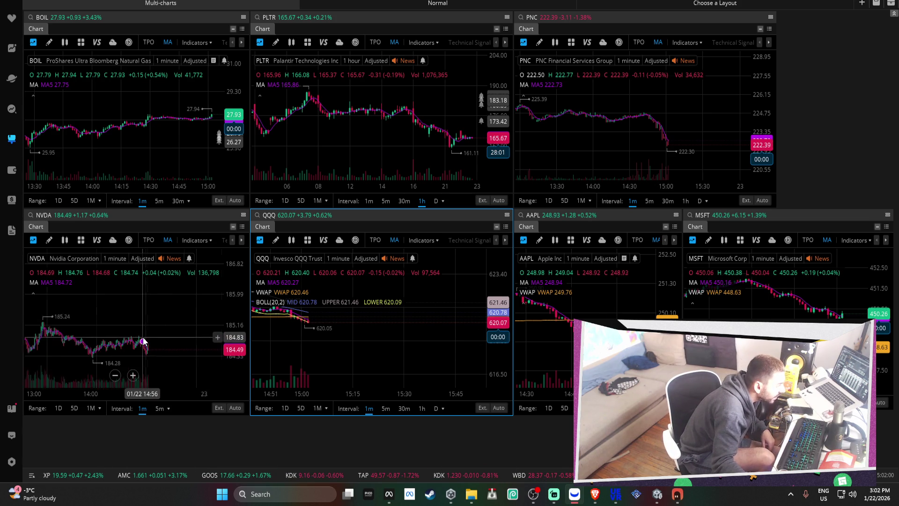
Zoom the QQQ chart and shift it to show earlier candles.
scroll(147, 348, up, 5)
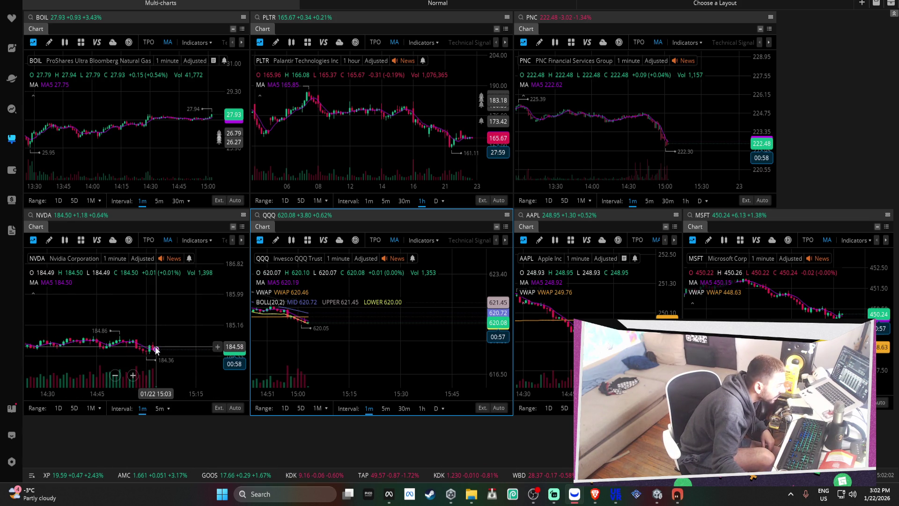
scroll(147, 347, up, 2)
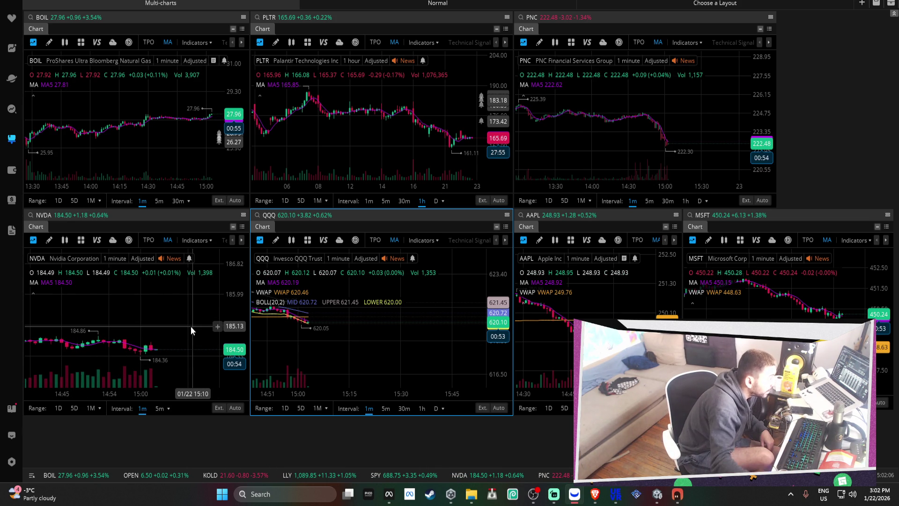
scroll(351, 320, up, 3)
drag(353, 339, 449, 327)
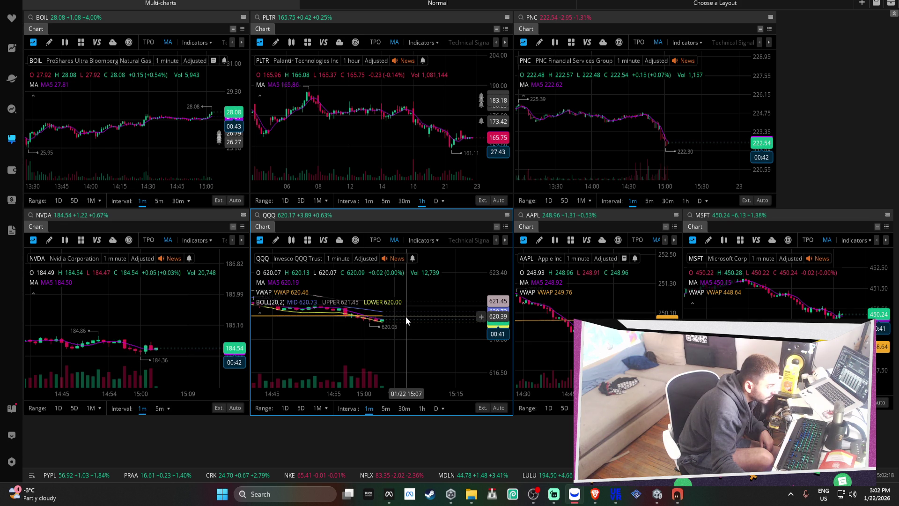
Zoom out the NVDA, BOIL and PLTR charts, shifting NVDA to span 11:25–15:00.
scroll(406, 318, down, 5)
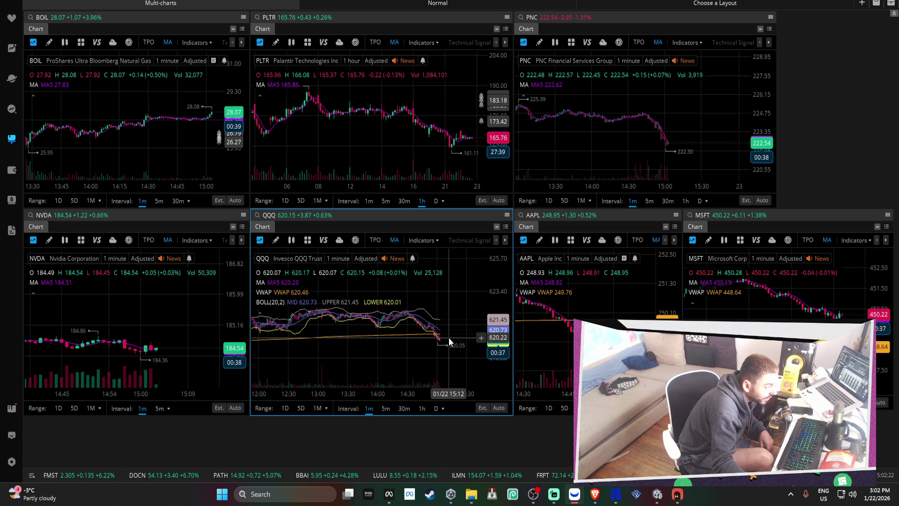
scroll(448, 337, down, 3)
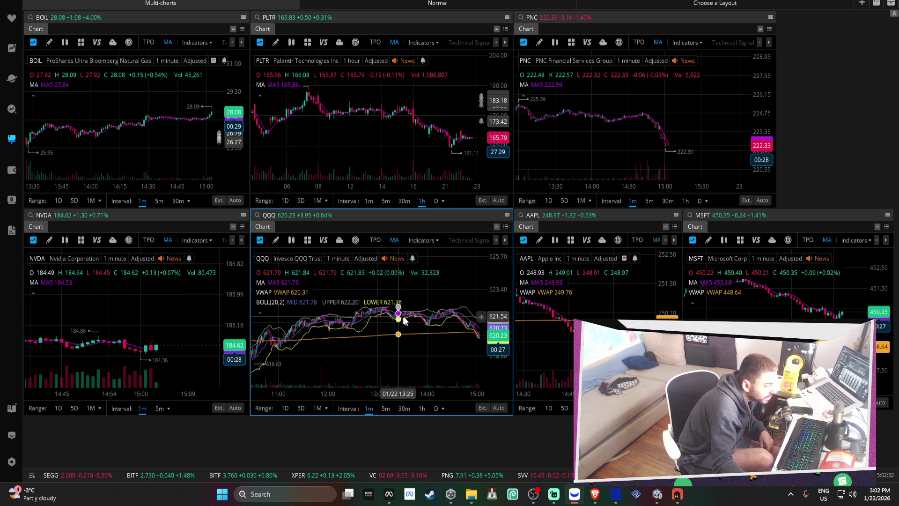
scroll(402, 316, up, 5)
scroll(402, 317, up, 2)
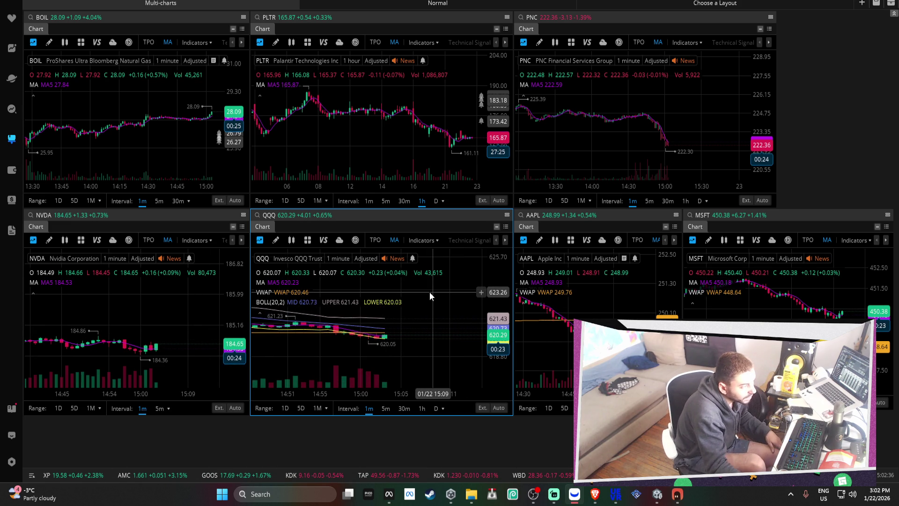
scroll(429, 292, down, 5)
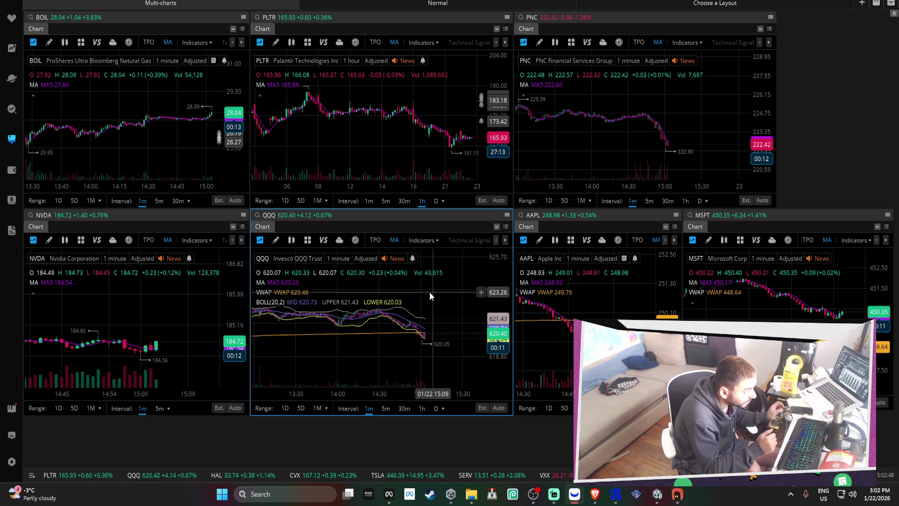
scroll(113, 355, down, 5)
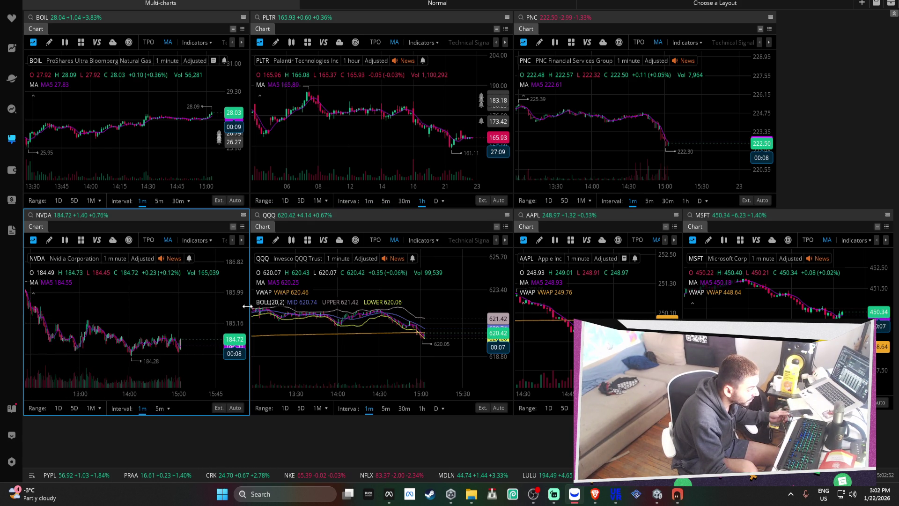
drag(145, 328, 177, 327)
scroll(191, 138, down, 3)
scroll(345, 121, down, 5)
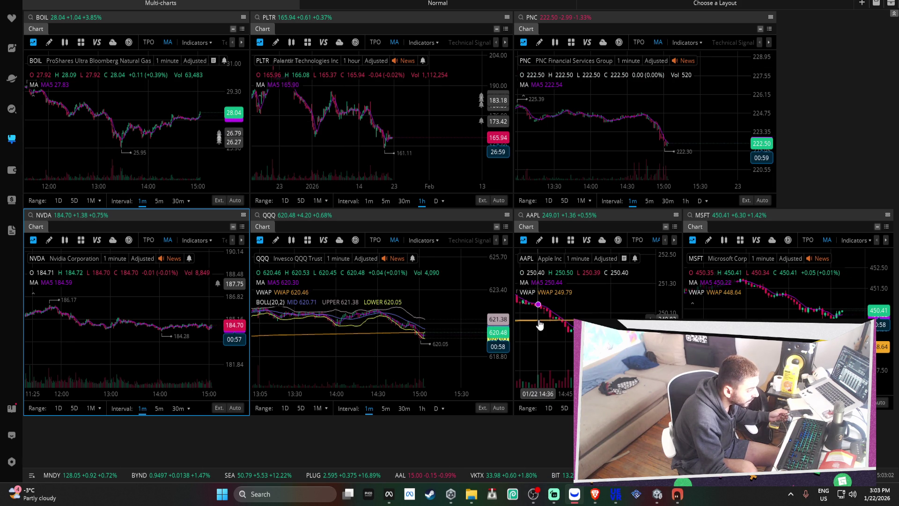
scroll(431, 333, up, 3)
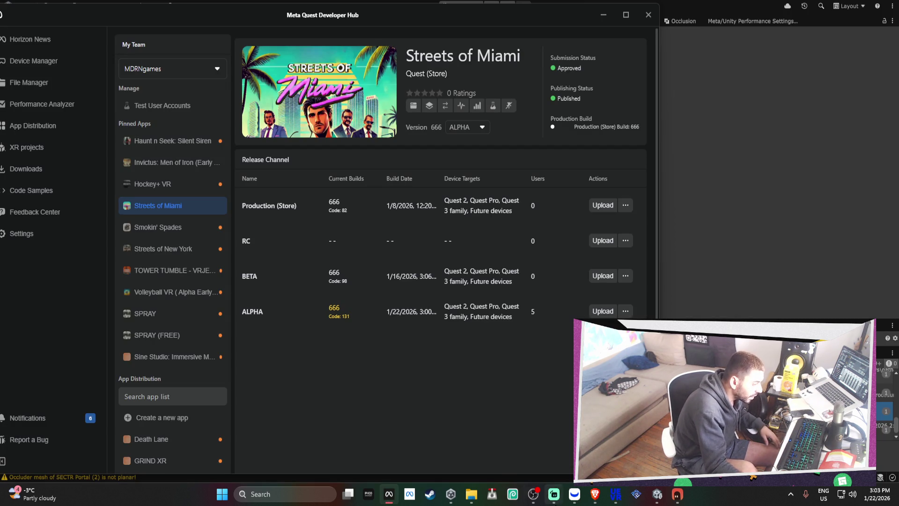
Move Meta Quest Developer Hub off-screen so the Unity Android build profile is visible.
click(571, 503)
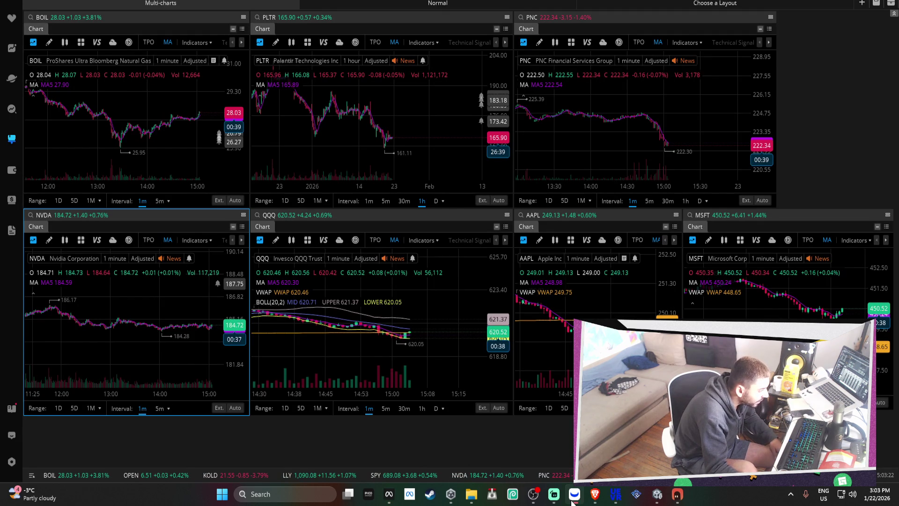
scroll(373, 298, up, 3)
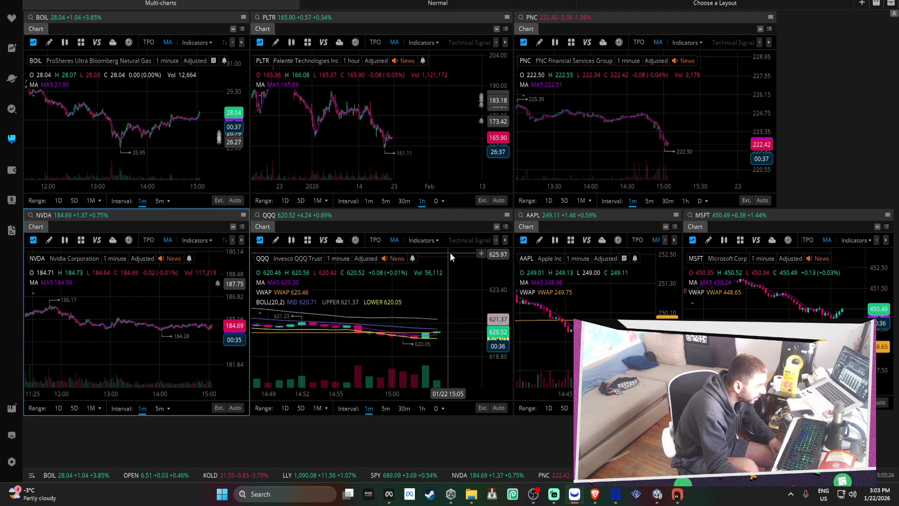
key(alt+Tab)
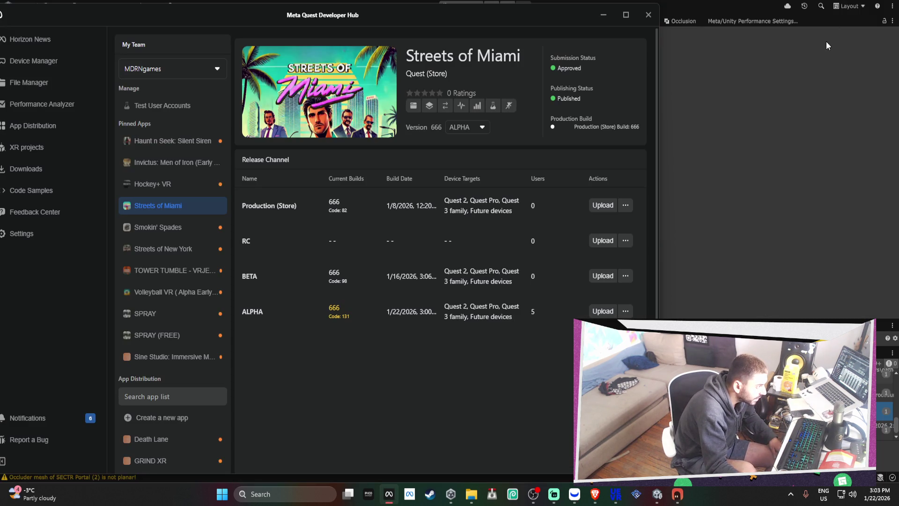
drag(517, 20, 790, 2)
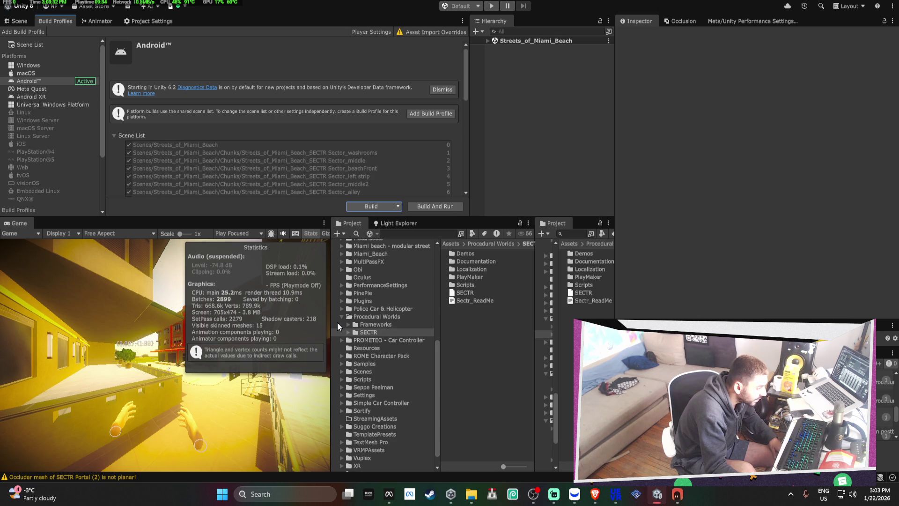
Close File Explorer, the Virtual Desktop warning and the UEVR window, then return to Webull.
key(alt+Tab)
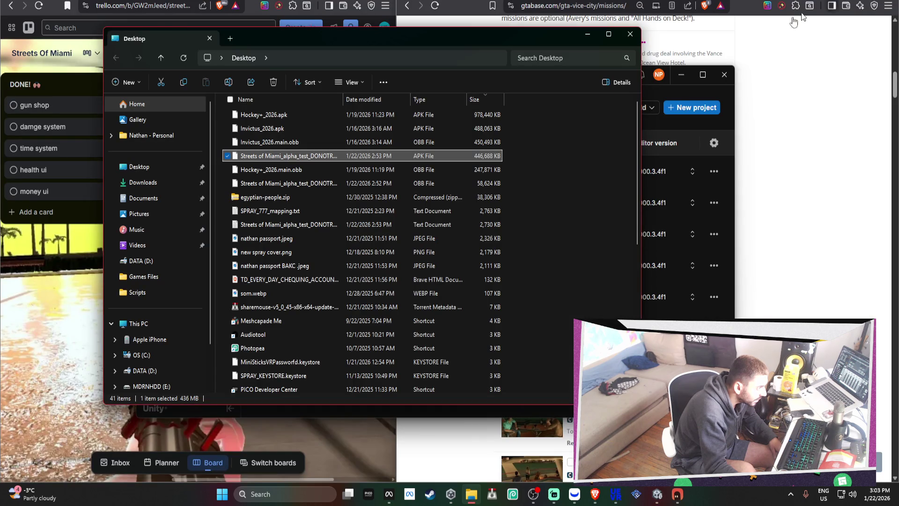
click(630, 34)
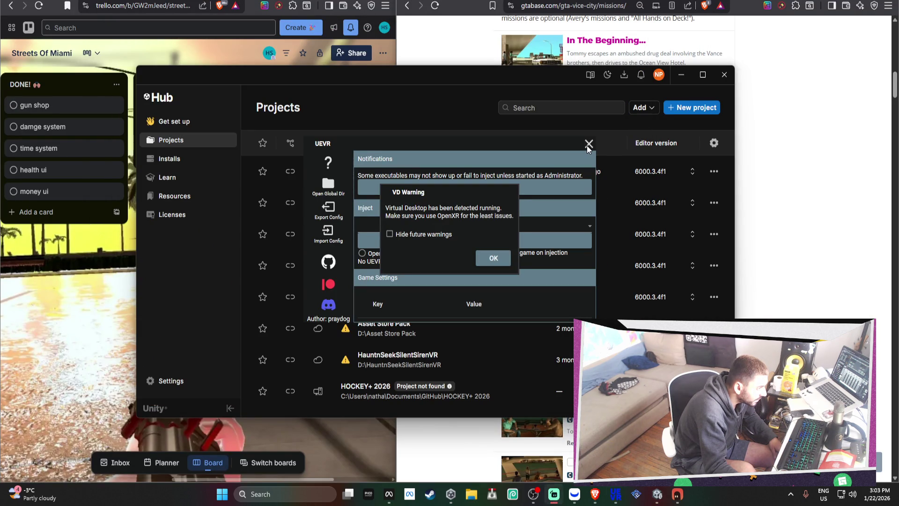
click(492, 259)
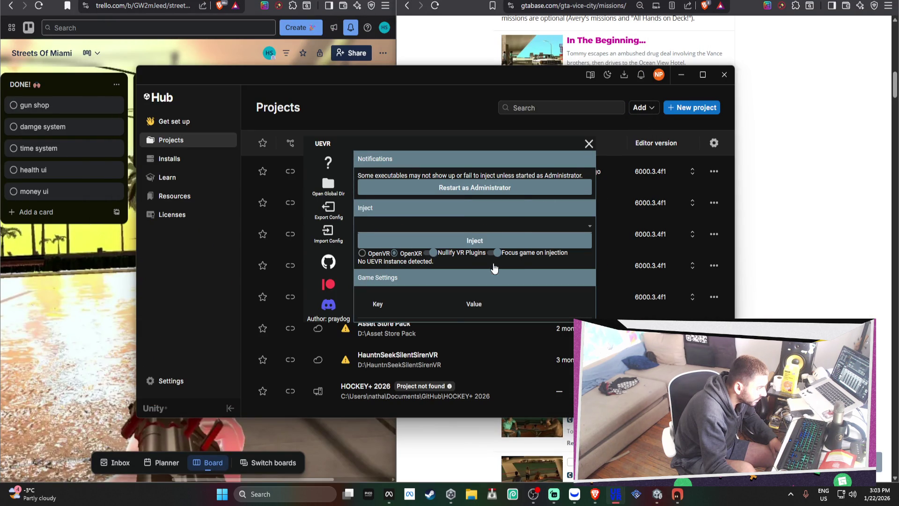
click(588, 144)
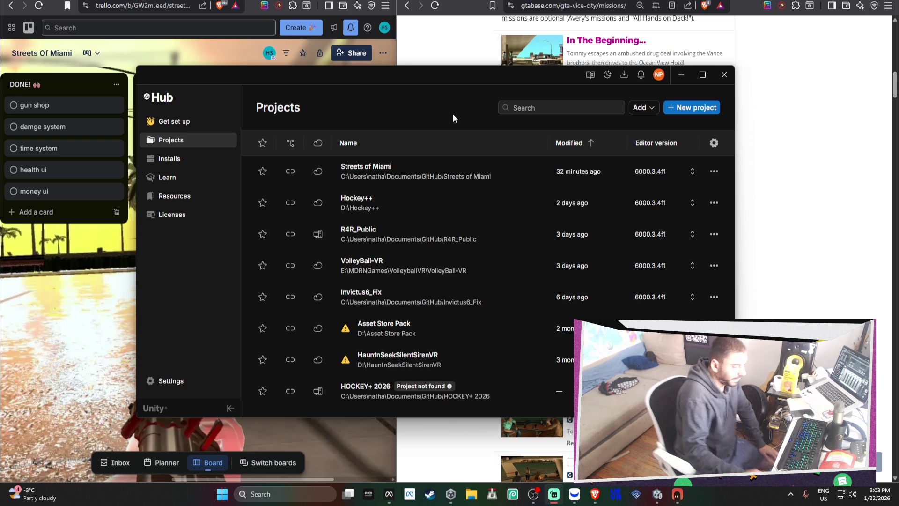
key(alt+Tab)
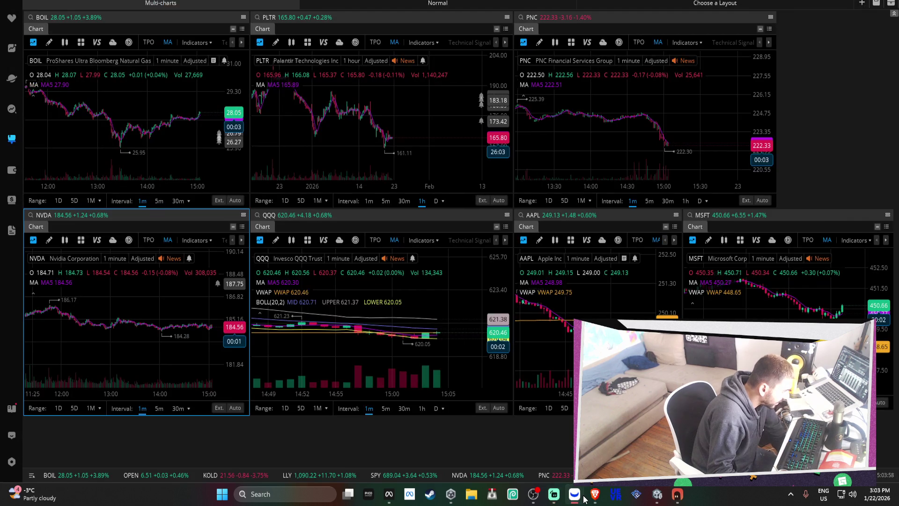
Zoom the QQQ chart in and out, then switch to the Unity Hub Projects list.
scroll(398, 355, up, 5)
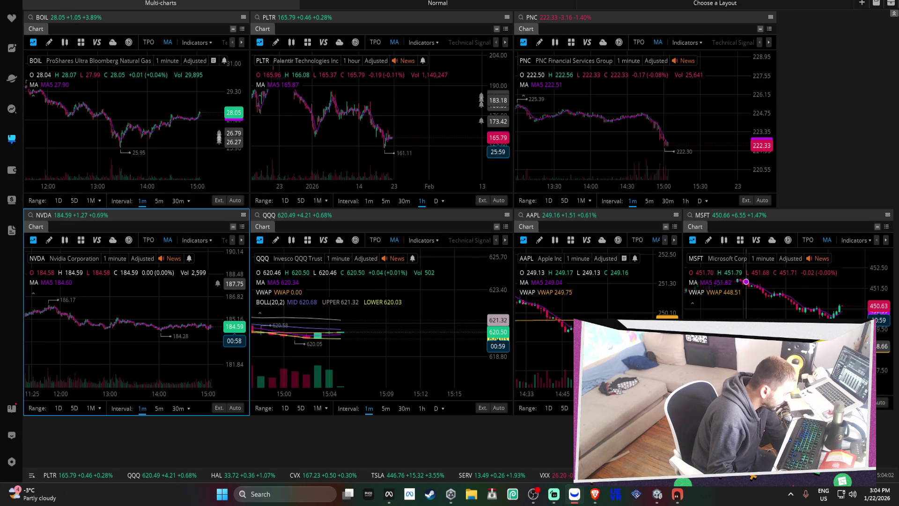
click(351, 346)
scroll(351, 346, down, 8)
scroll(455, 345, down, 5)
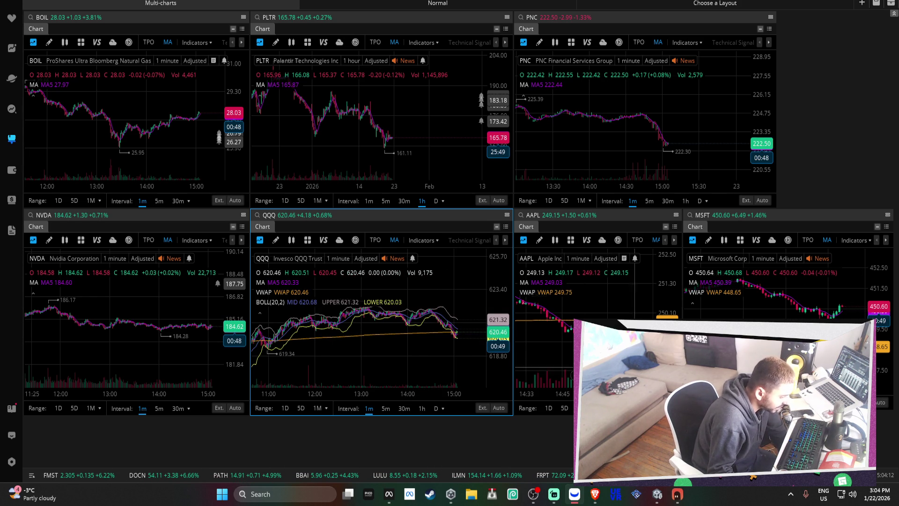
scroll(460, 347, up, 5)
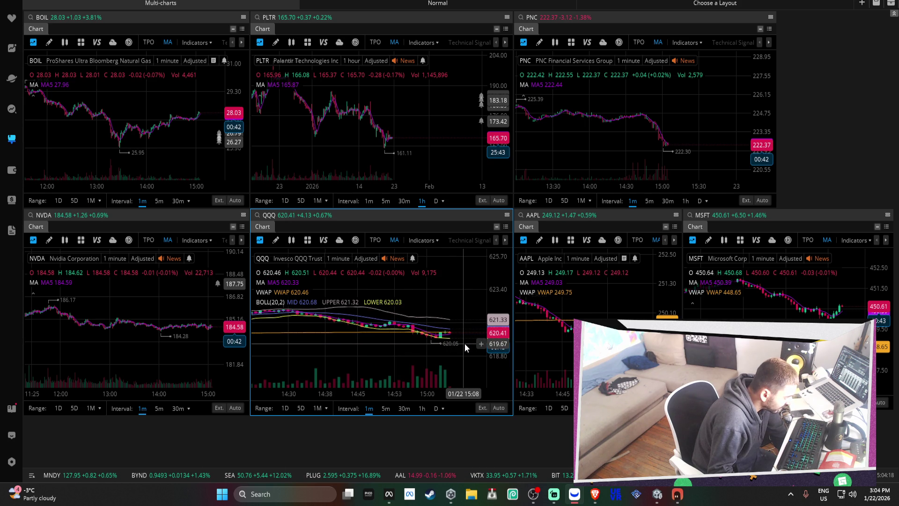
scroll(464, 344, up, 3)
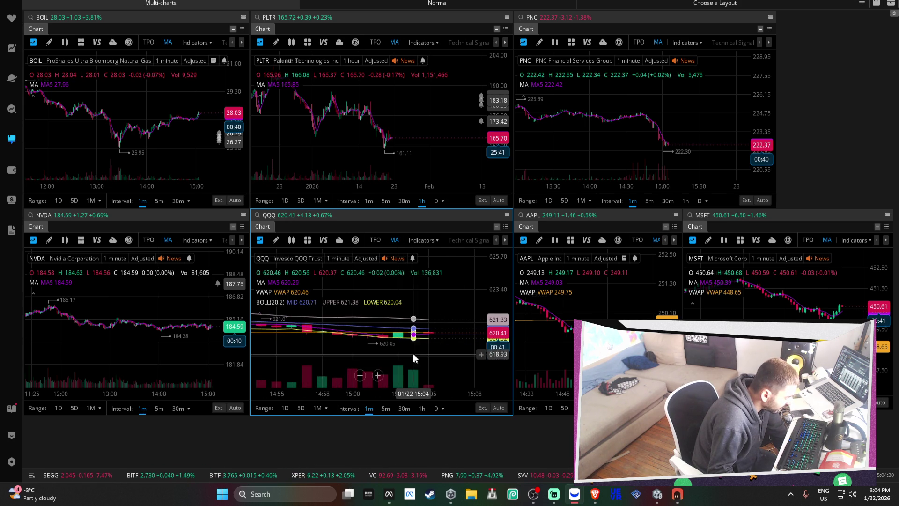
scroll(427, 346, down, 1)
scroll(436, 347, down, 5)
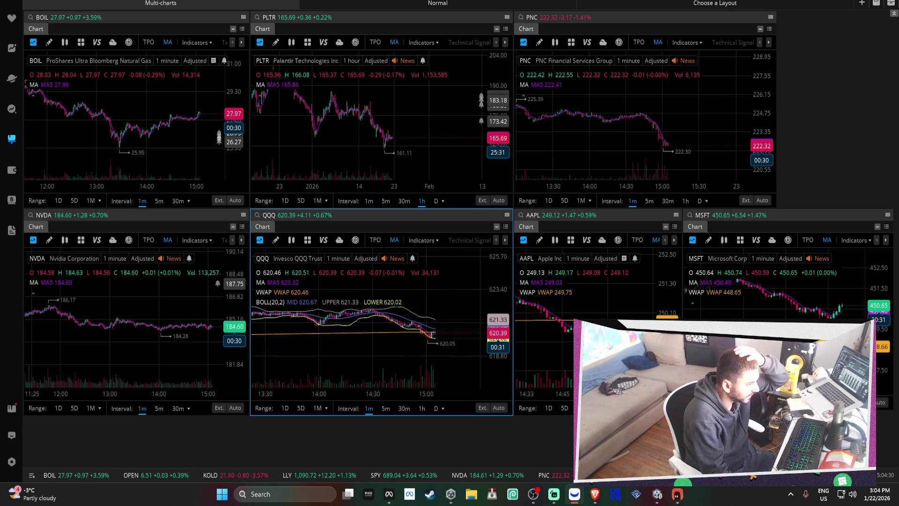
key(alt+Tab)
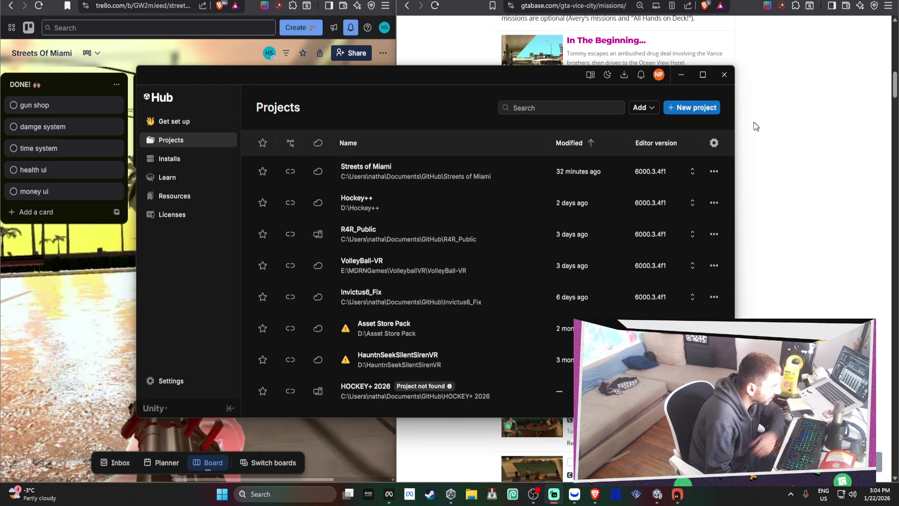
Bring the Trello browser forward and navigate history back to the gtabase Vice City missions page.
click(681, 75)
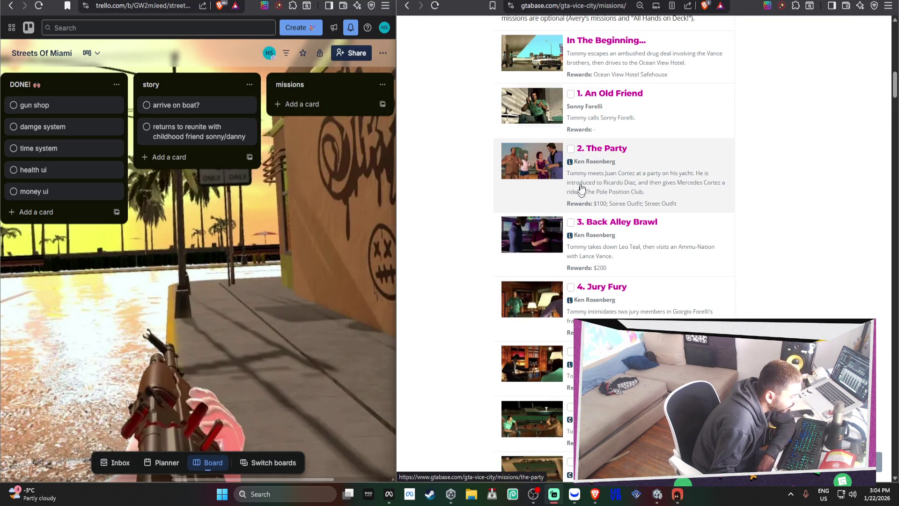
key(alt+Left)
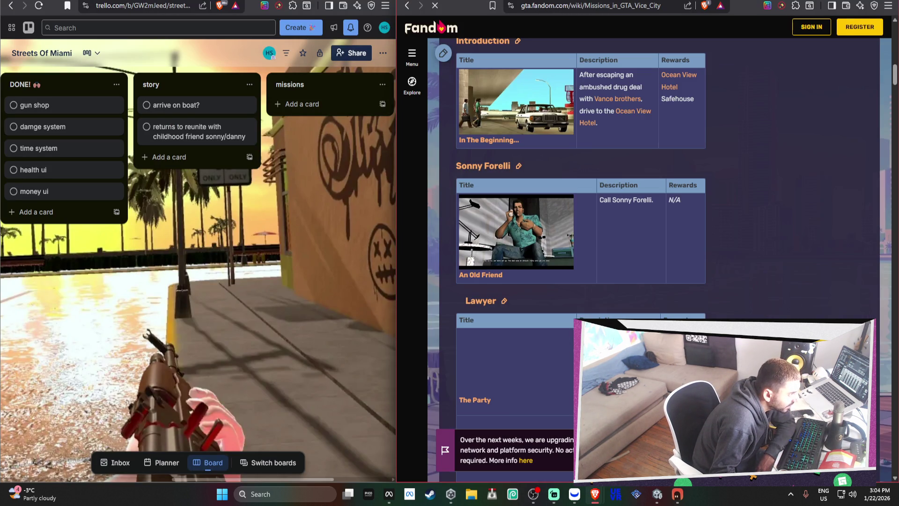
key(alt+Left)
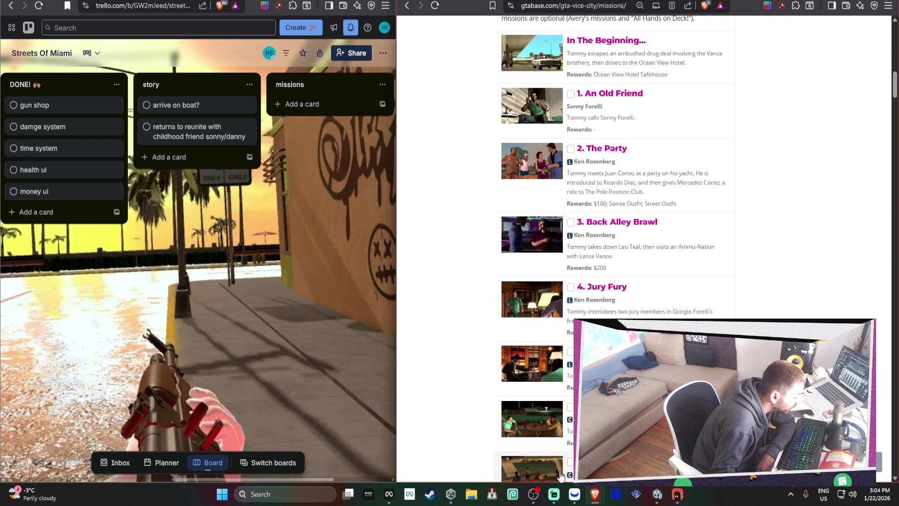
mouse_move(562, 495)
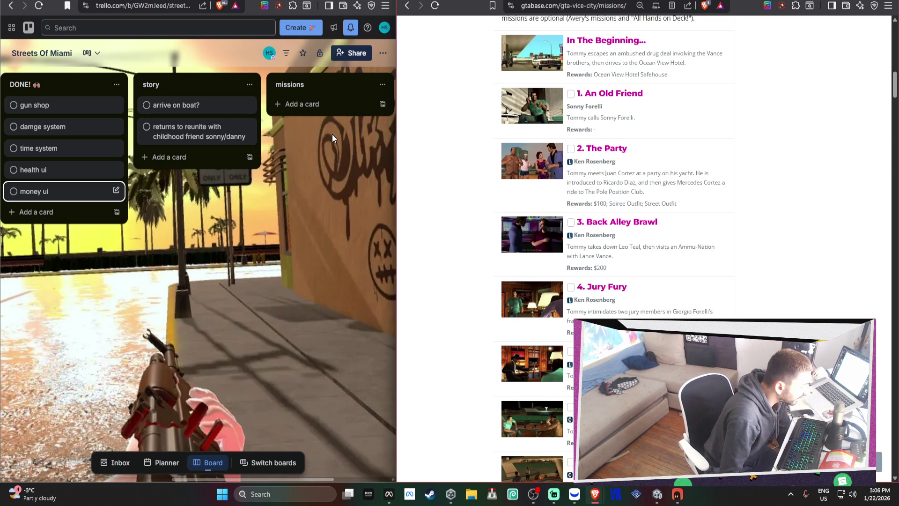
Switch the right browser window to the Subtronics 'Omnidirectional' YouTube video and lower its volume.
click(360, 175)
click(768, 6)
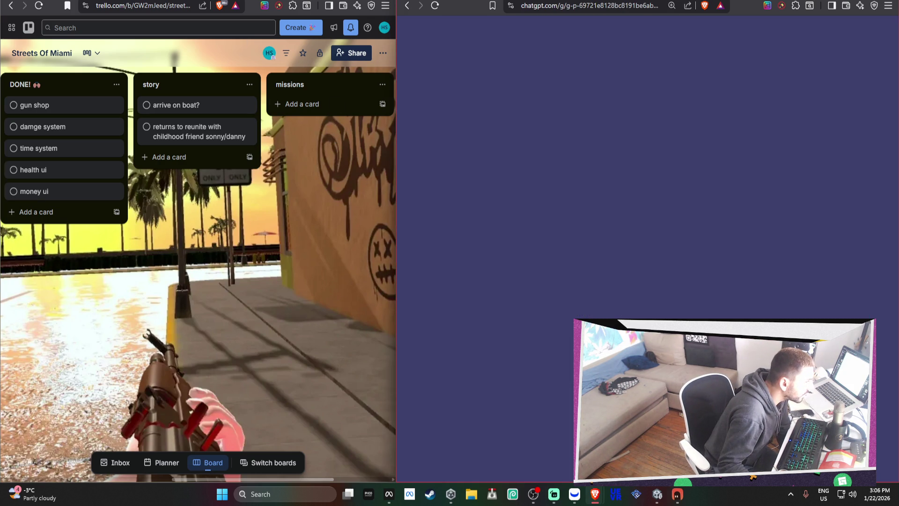
key(ctrl+Tab)
key(ctrl+Tab)
key(ctrl+Tab)
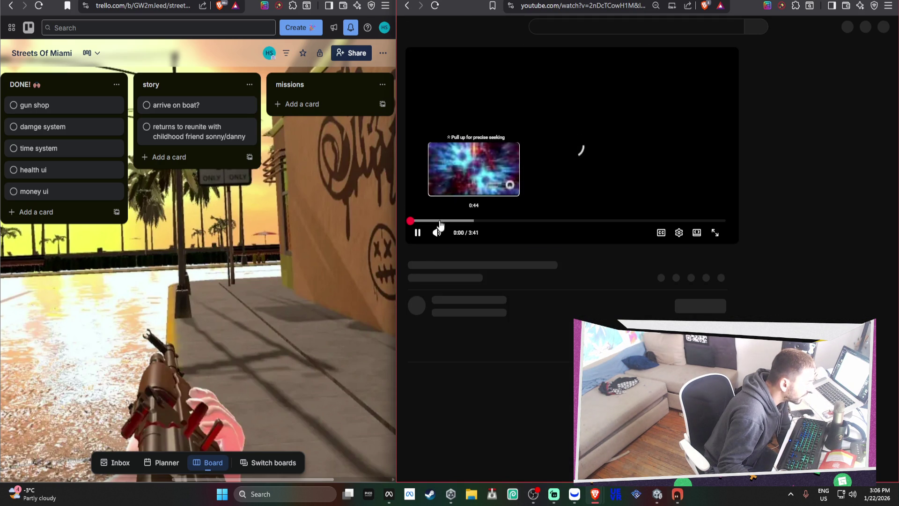
click(487, 224)
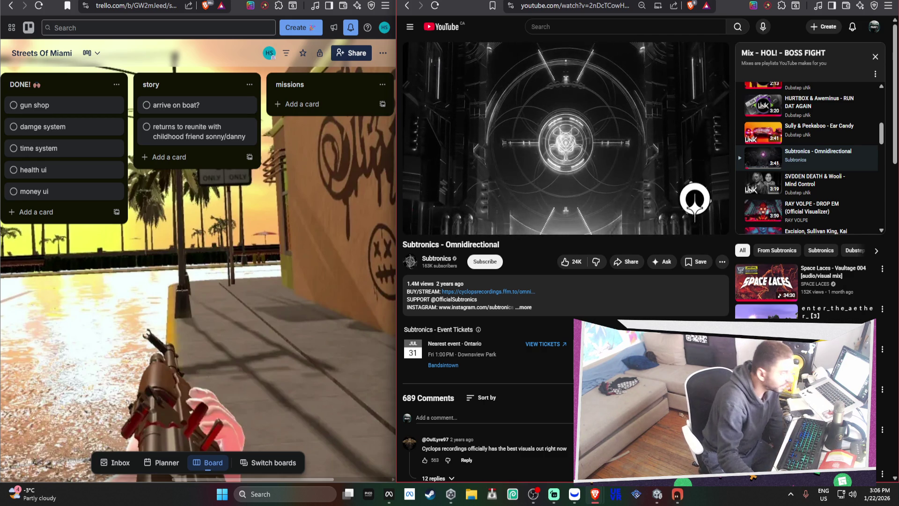
Glance at the Webull trading charts, then return to the browser.
click(575, 496)
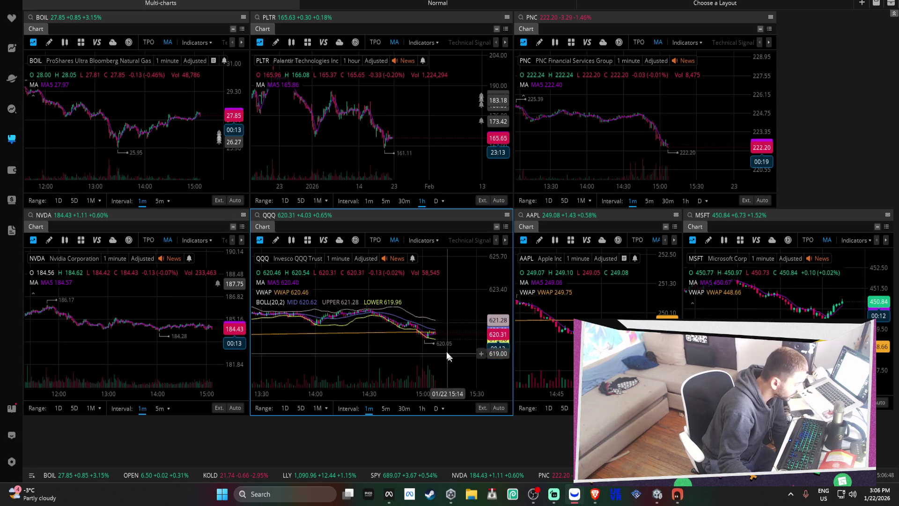
scroll(436, 344, up, 5)
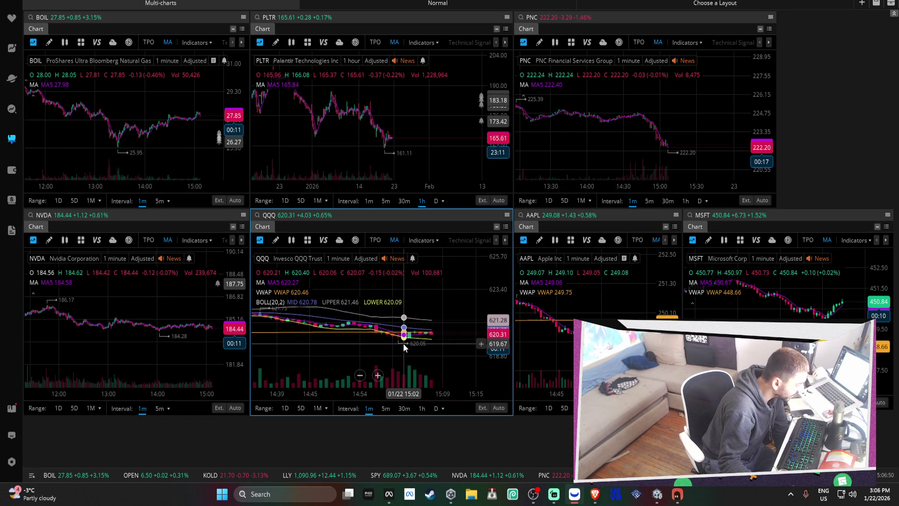
scroll(414, 337, down, 3)
scroll(415, 337, down, 2)
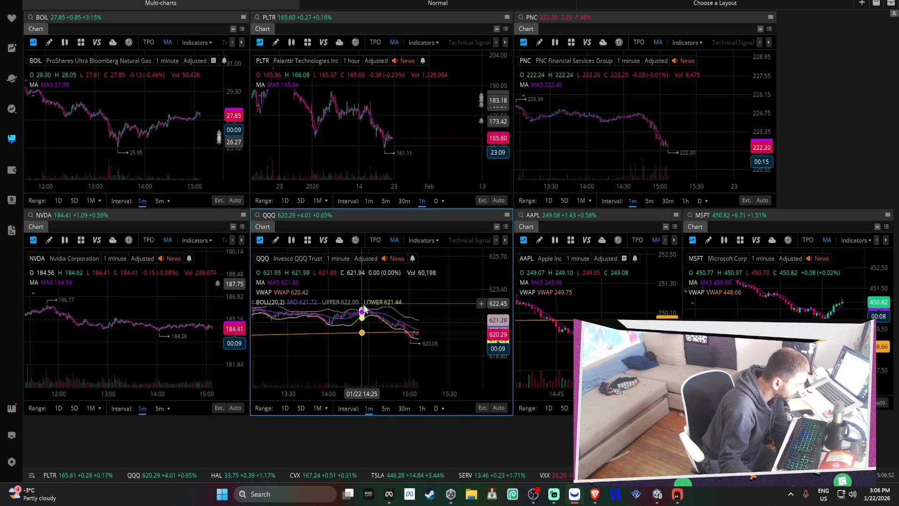
click(668, 499)
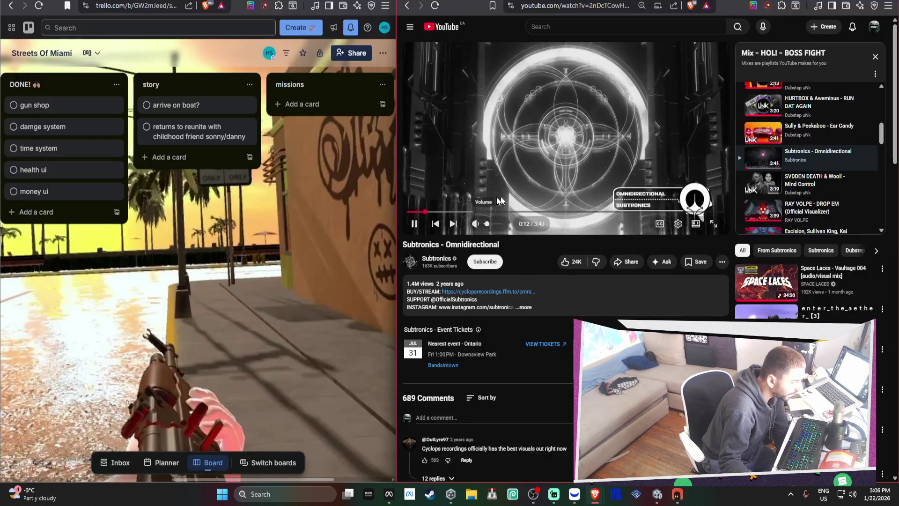
Bring Unity to the front, open and minimize Meta Quest Developer Hub, and show the Scene view.
click(657, 494)
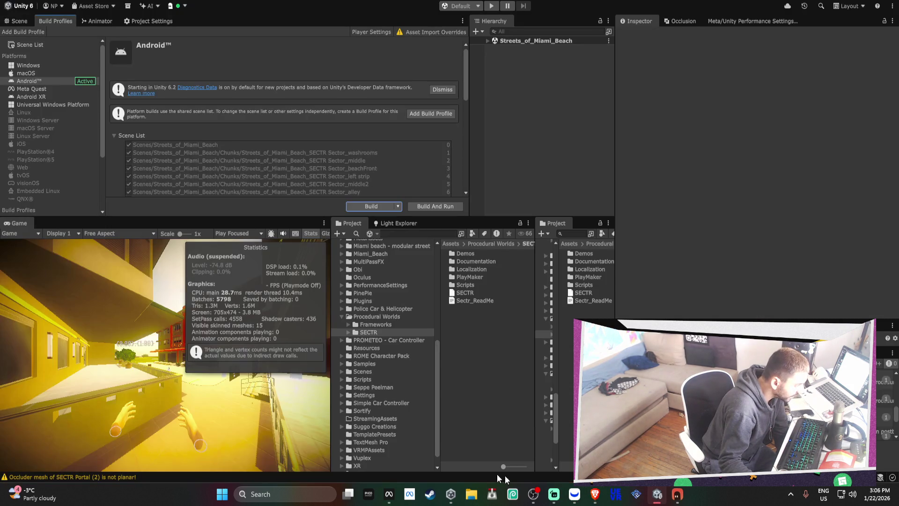
click(388, 494)
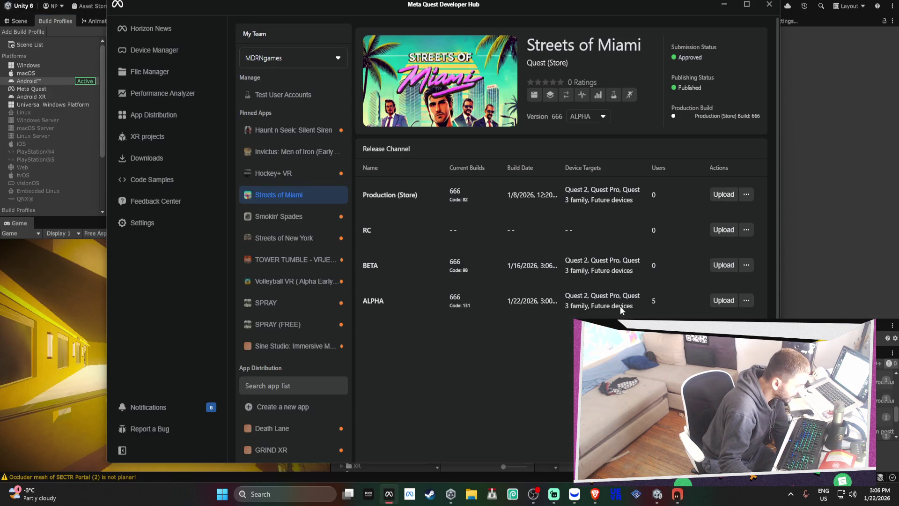
click(722, 6)
key(ctrl+1)
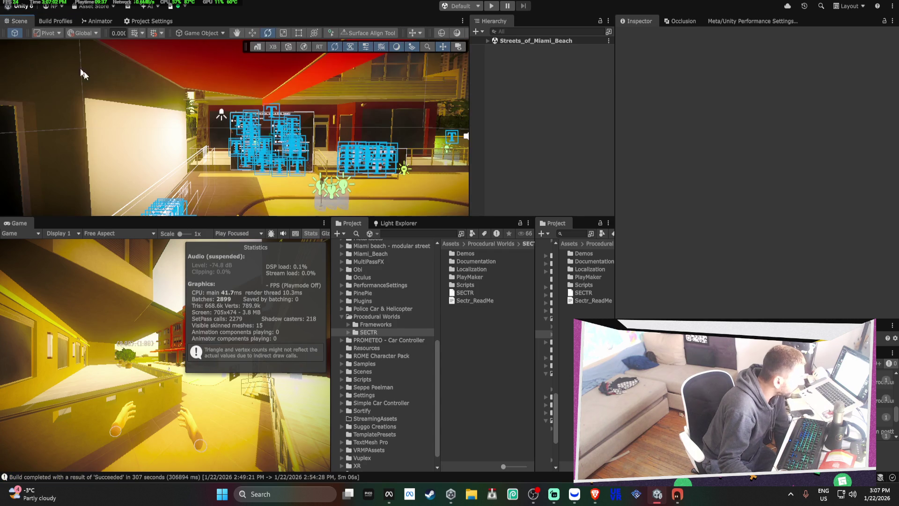
Delete the EventSystem object from inside the Prototype (4W) car in the Hierarchy.
drag(253, 143, 304, 134)
click(254, 122)
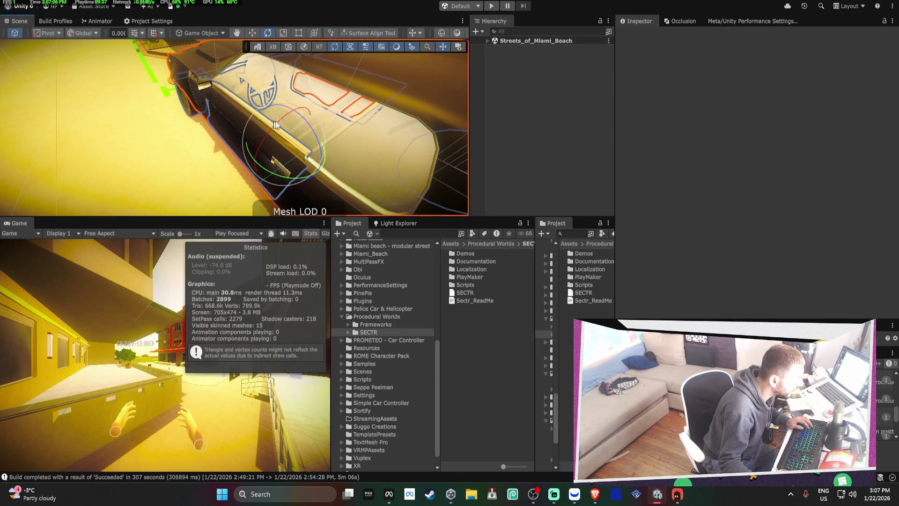
right_click(302, 116)
key(Escape)
click(515, 157)
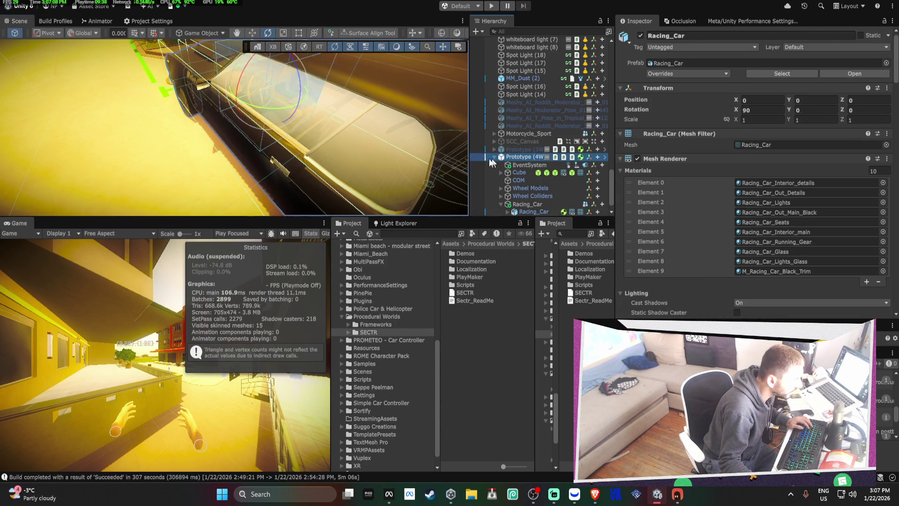
scroll(704, 179, down, 10)
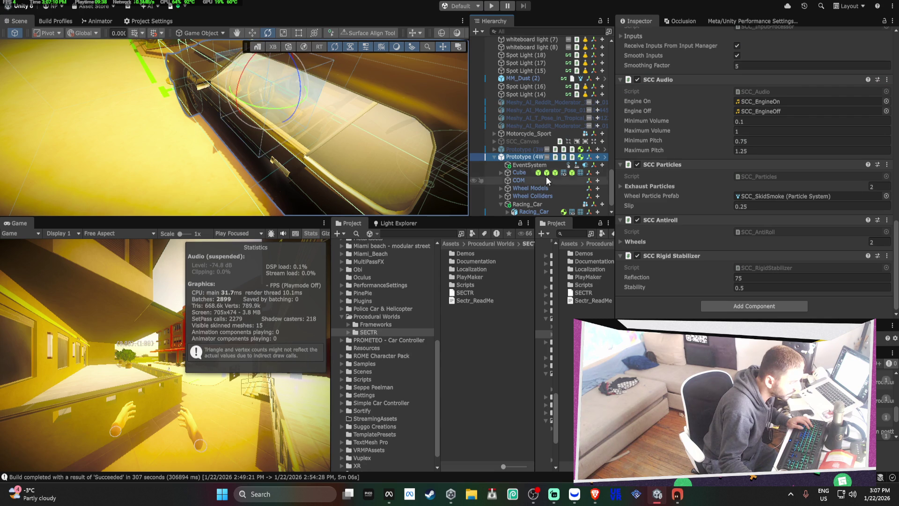
click(521, 166)
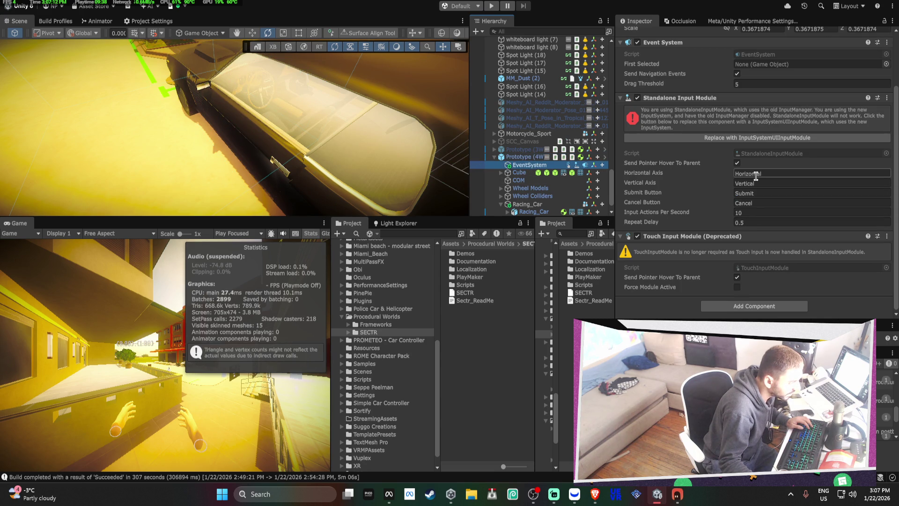
key(Delete)
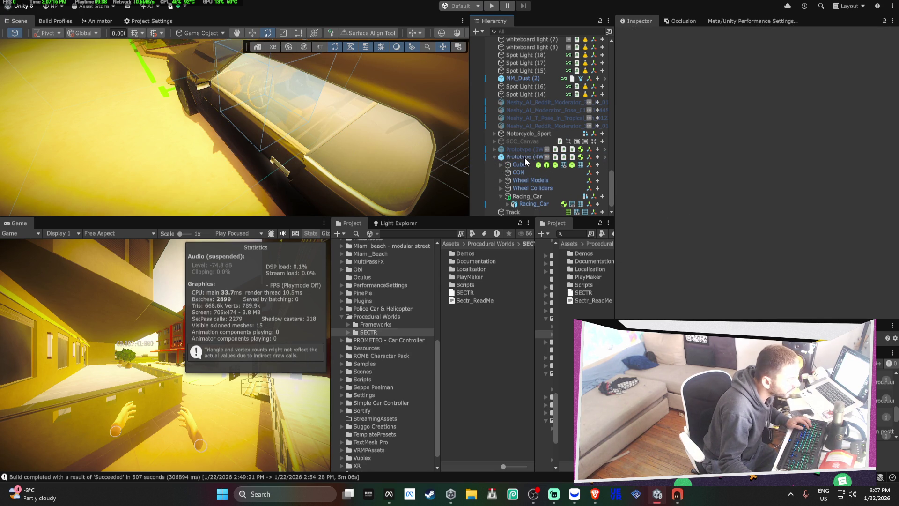
Orbit the Scene view around the car and motorcycle, then frame the Track object.
double_click(524, 158)
drag(281, 122, 220, 113)
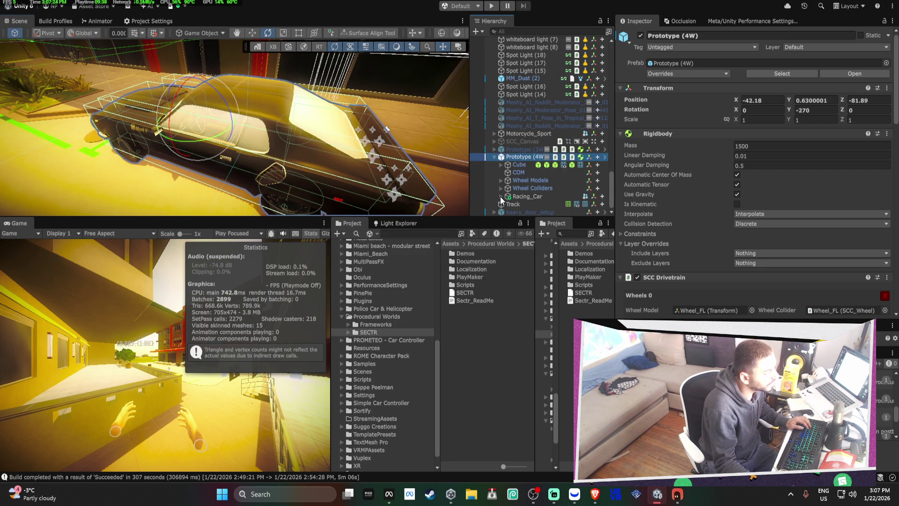
drag(197, 130, 351, 141)
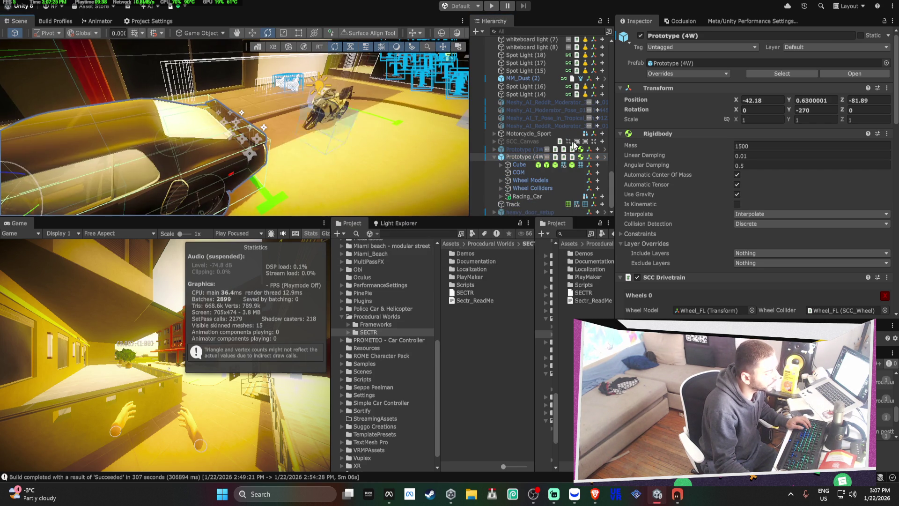
click(493, 157)
mouse_move(252, 121)
mouse_down()
mouse_move(398, 96)
mouse_move(344, 102)
mouse_up()
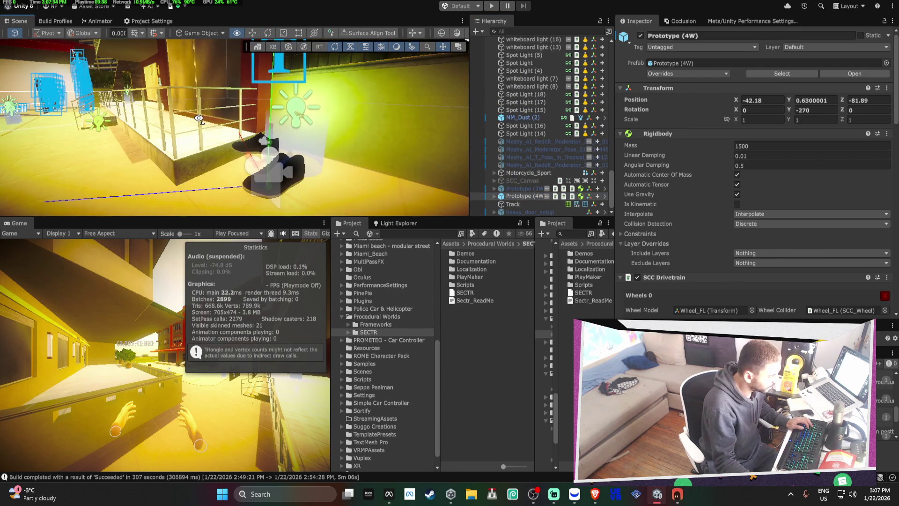
click(510, 205)
key(f)
mouse_move(318, 169)
mouse_down()
mouse_move(296, 136)
mouse_move(317, 164)
mouse_move(294, 141)
mouse_move(182, 149)
mouse_move(36, 122)
mouse_move(350, 116)
mouse_move(441, 103)
mouse_move(228, 100)
mouse_move(222, 125)
mouse_move(423, 137)
mouse_up()
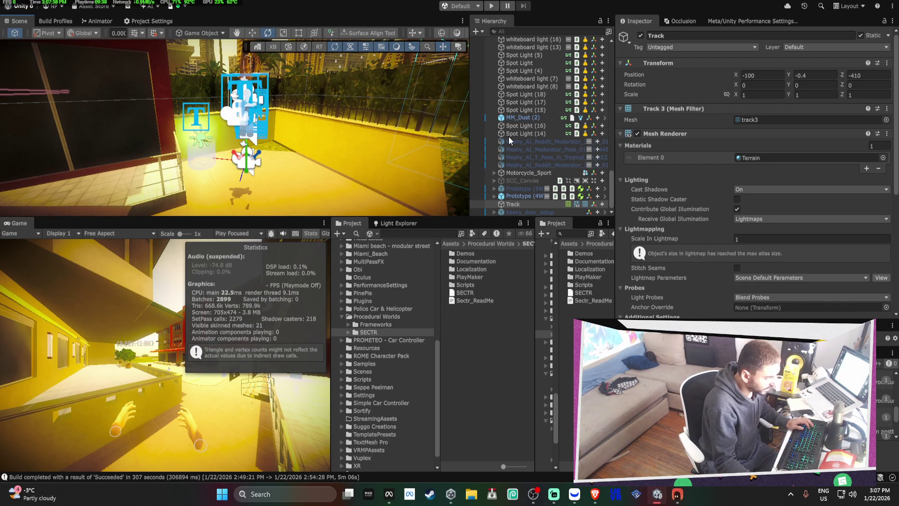
Enlarge the Scene view and frame Motorcycle_Sport to see its single LOD 0 group.
drag(517, 219, 520, 287)
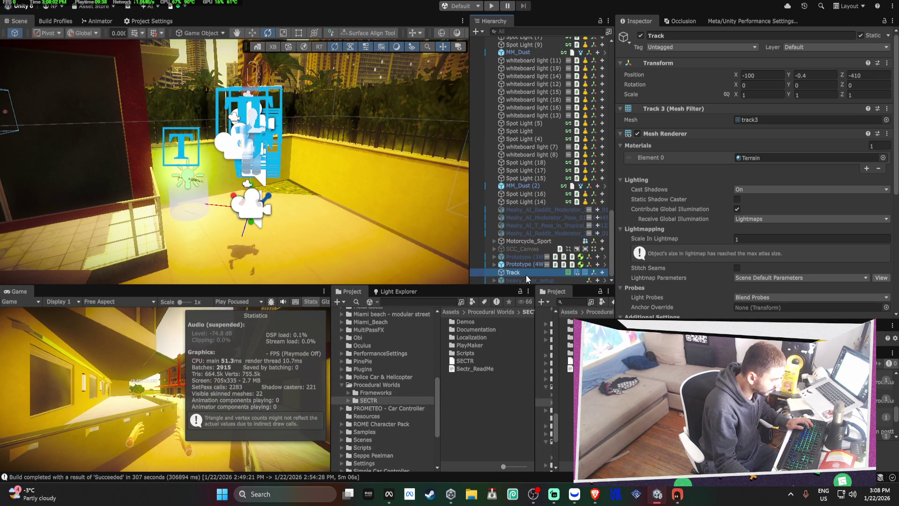
click(528, 264)
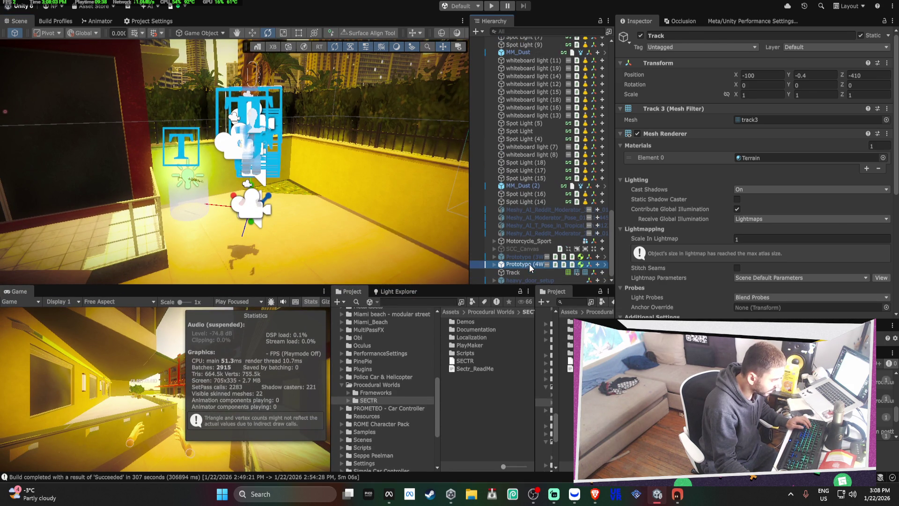
click(513, 240)
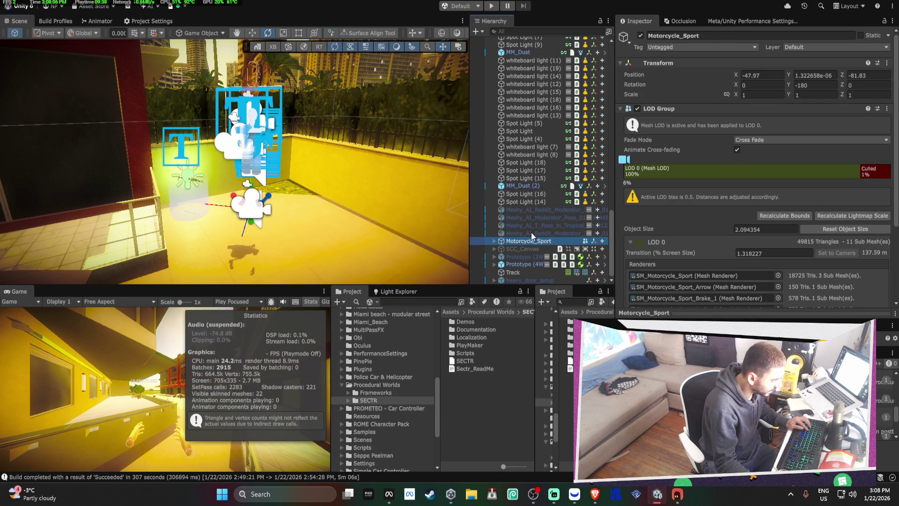
key(f)
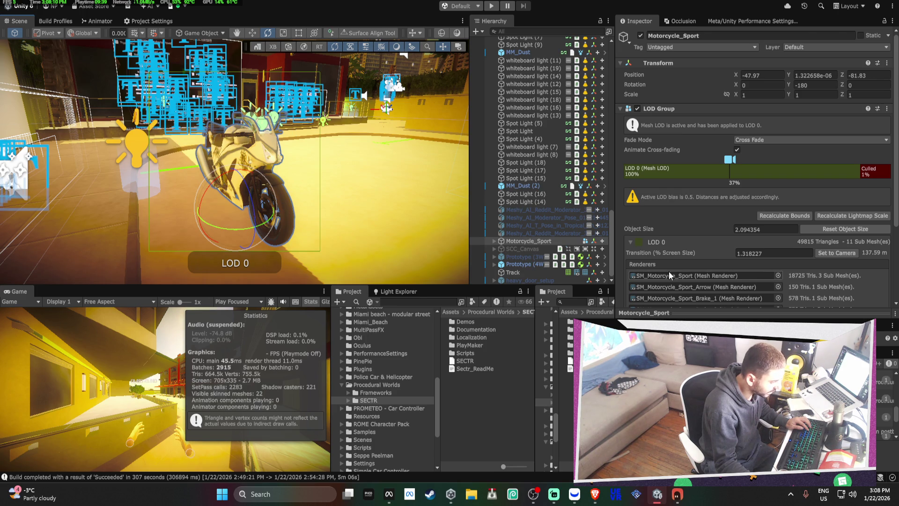
scroll(135, 190, up, 10)
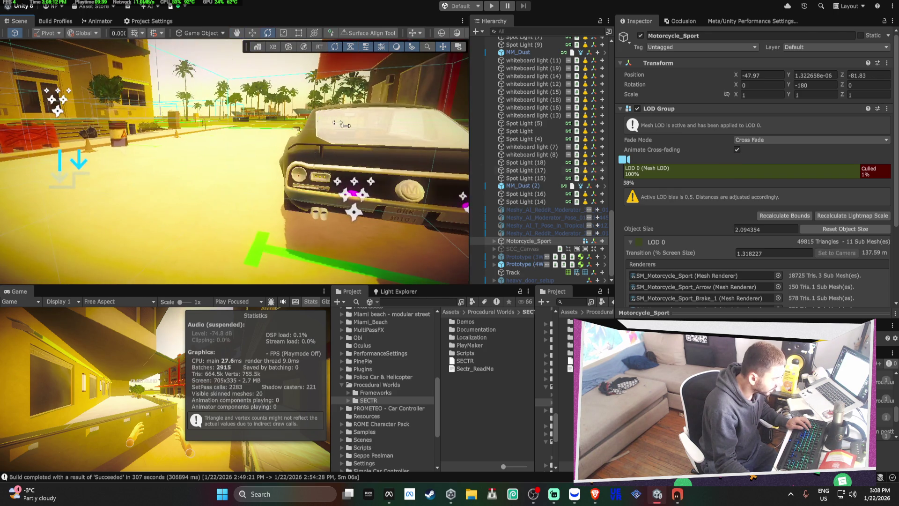
Build the Android profile, overwriting the existing alpha APK.
click(55, 21)
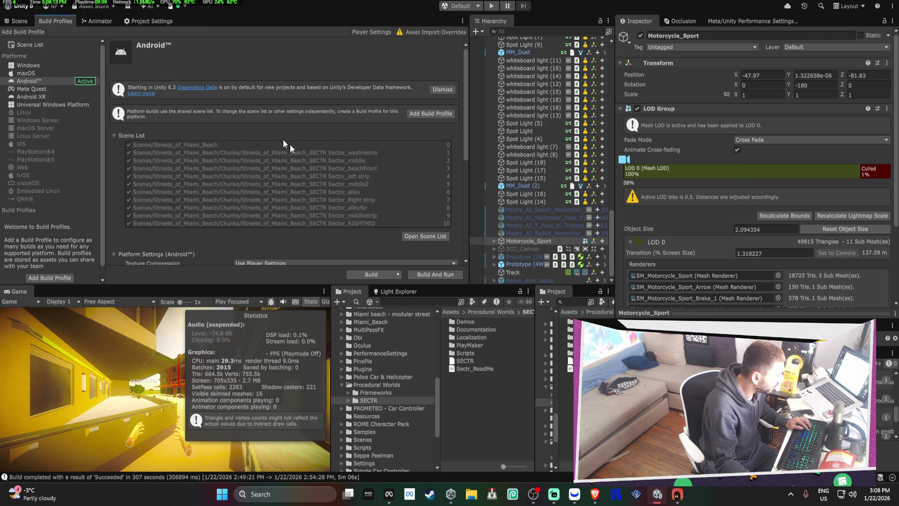
click(369, 275)
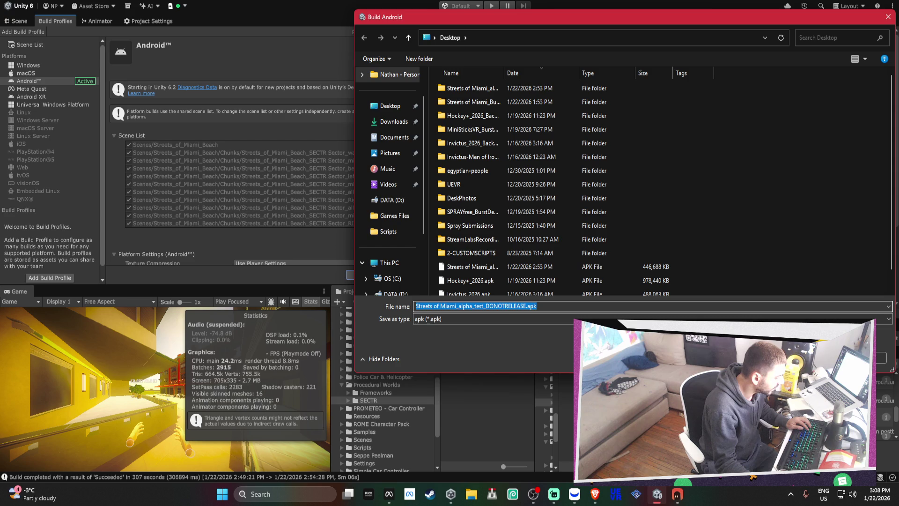
key(Return)
click(481, 237)
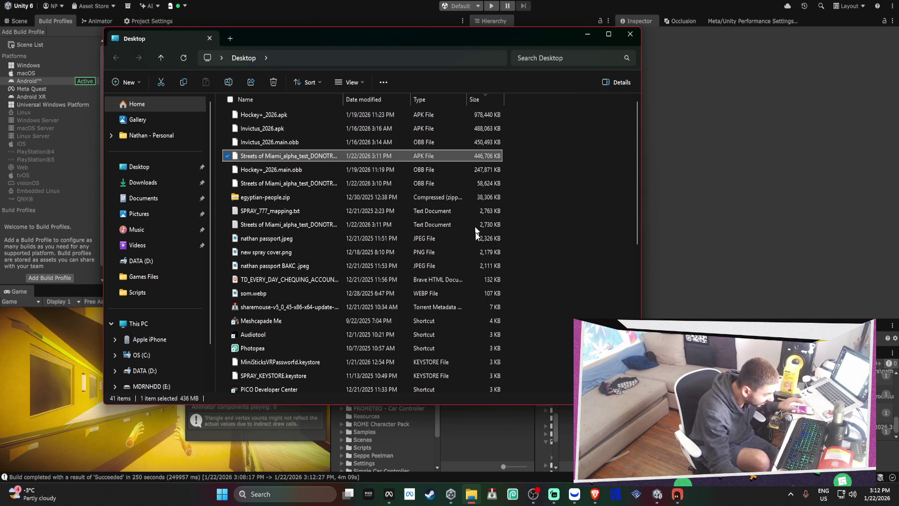
Upload the new APK to the ALPHA channel in Meta Quest Developer Hub.
key(alt+Tab)
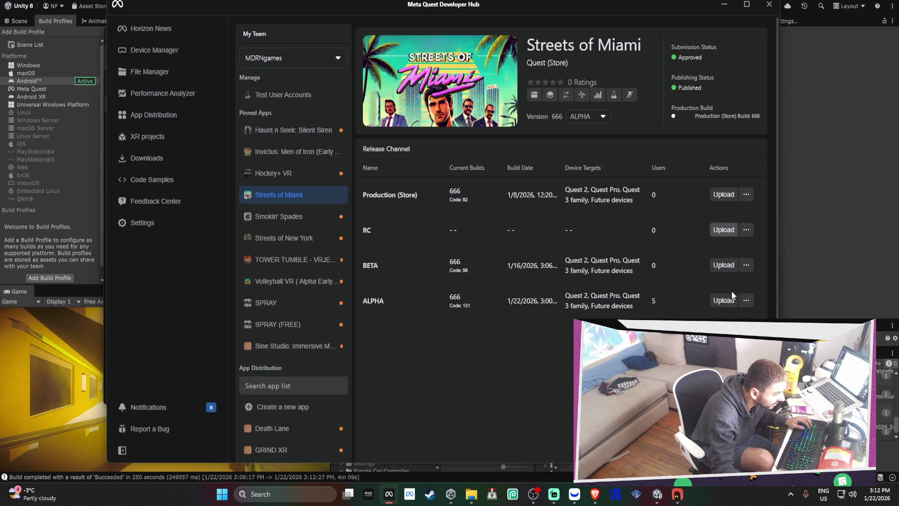
click(723, 300)
click(537, 390)
click(538, 390)
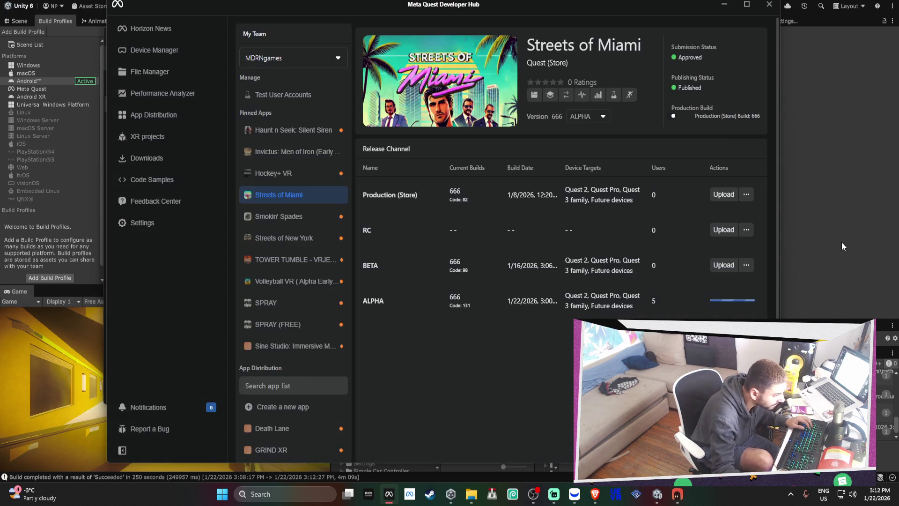
click(842, 247)
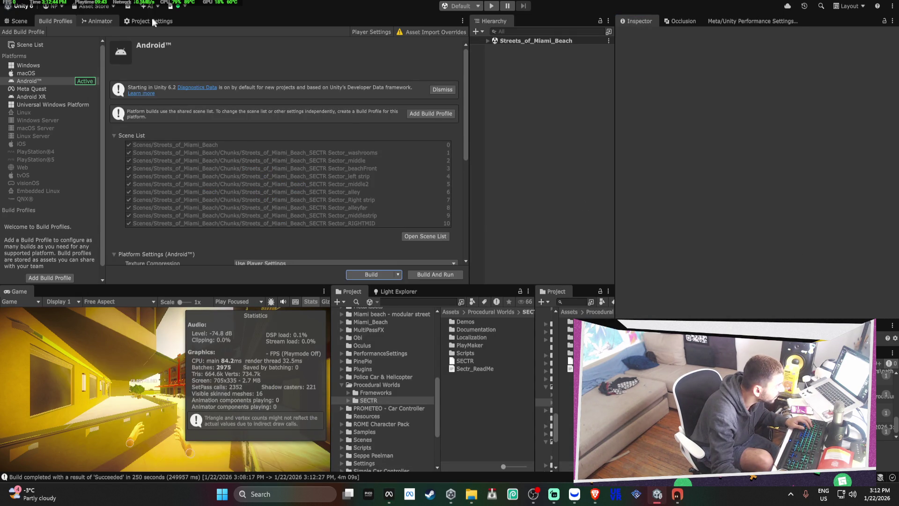
Restore the editor layout and bake occlusion culling with Smallest Occluder set to 2.
click(97, 22)
click(22, 21)
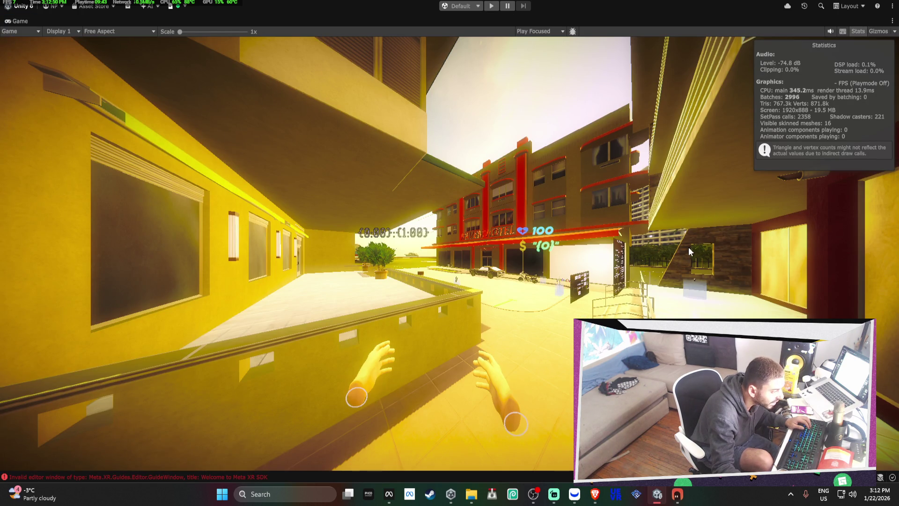
double_click(18, 21)
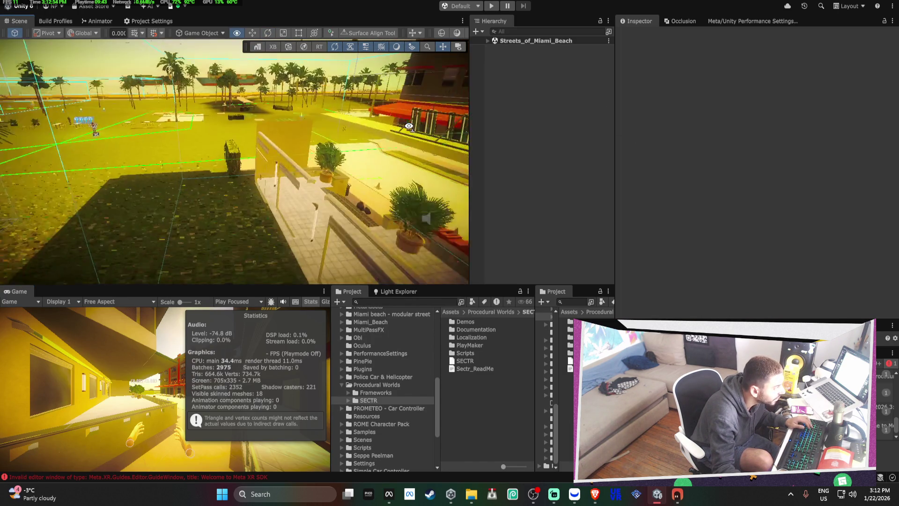
click(681, 22)
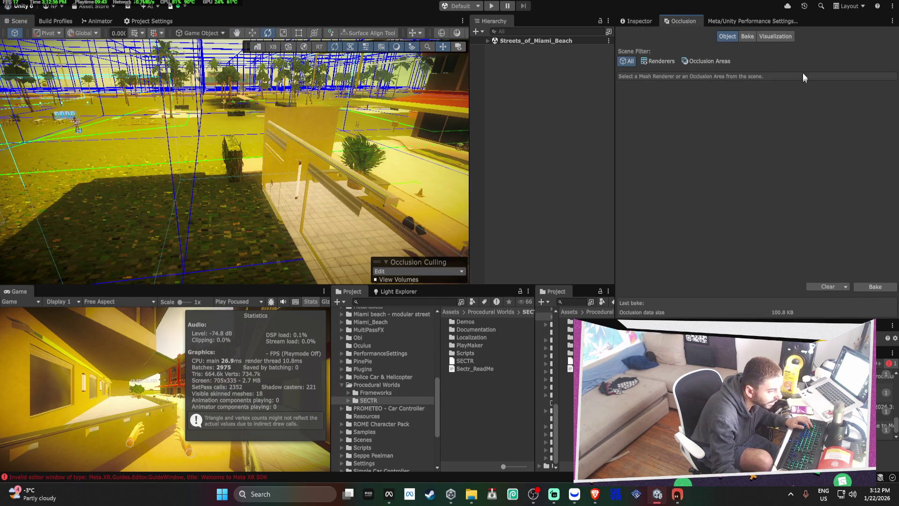
click(750, 36)
click(707, 89)
text(2)
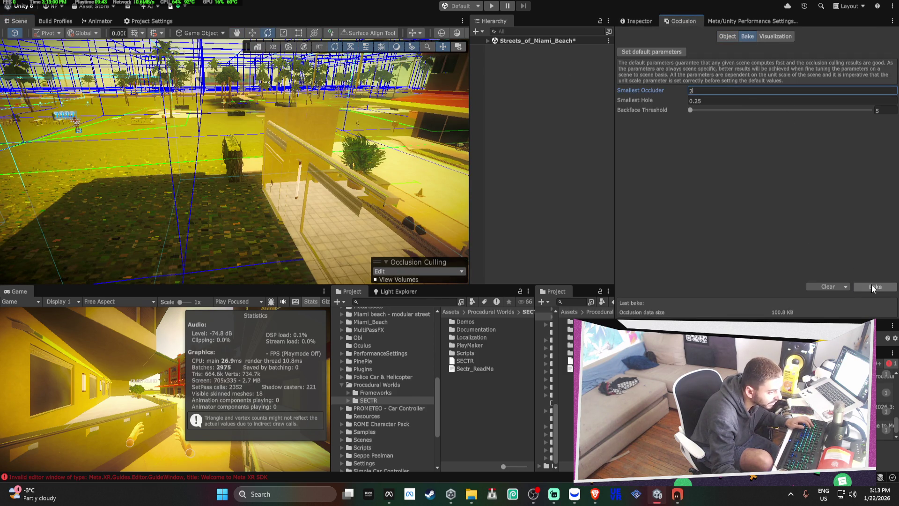
click(872, 285)
Move along the balcony and select the potted palm, then the flower pot.
drag(422, 164, 372, 147)
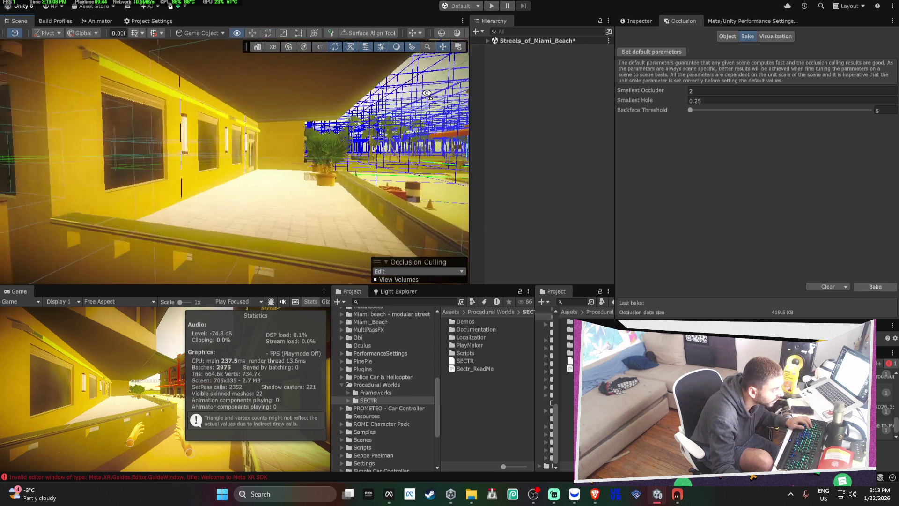
click(203, 166)
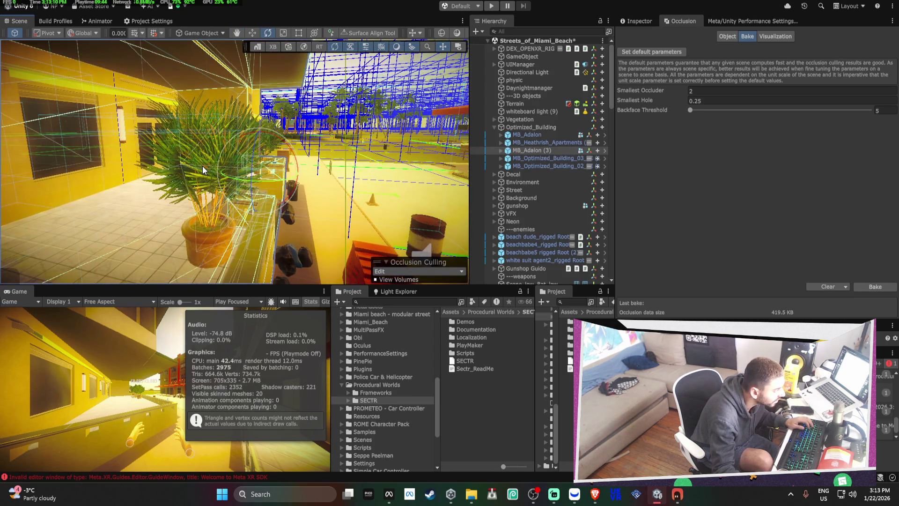
click(253, 227)
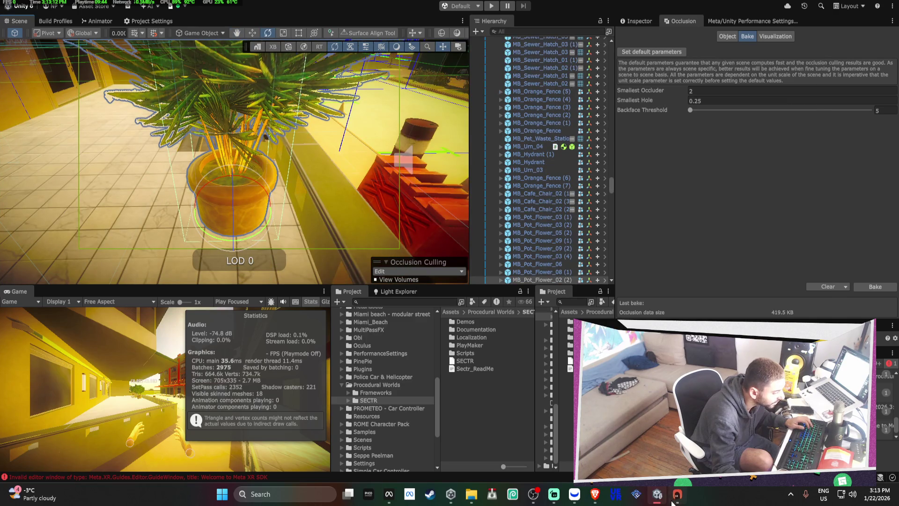
Ask Bezi 'all i can see is the leaves? nothing else is appe' and send it.
click(678, 494)
text(all i can see is the lea)
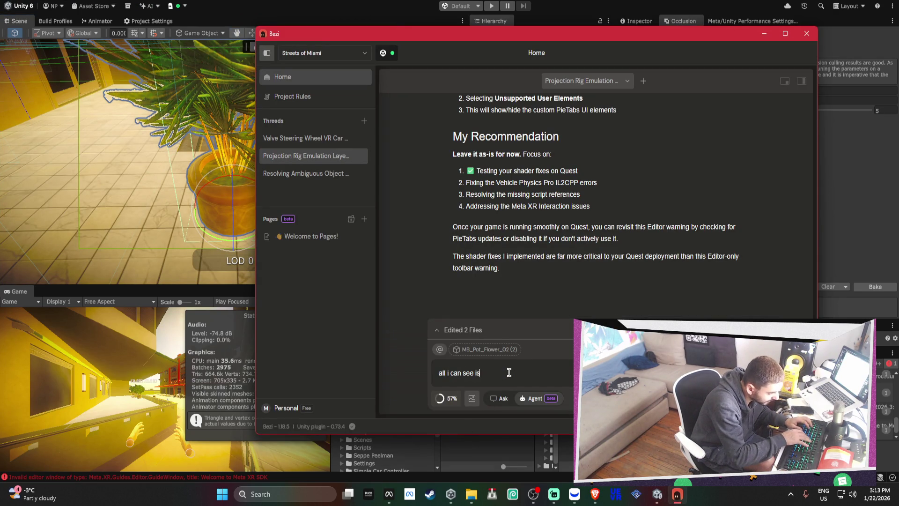
text(ves?)
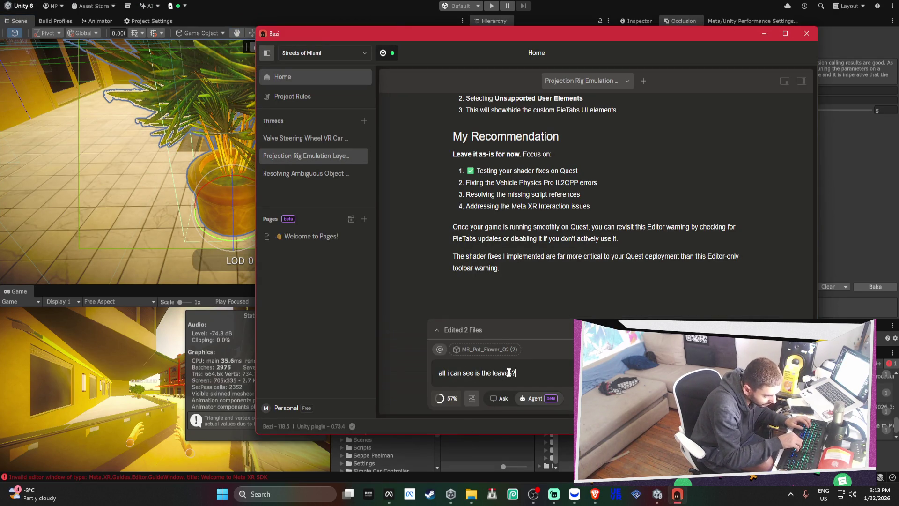
text( nothing )
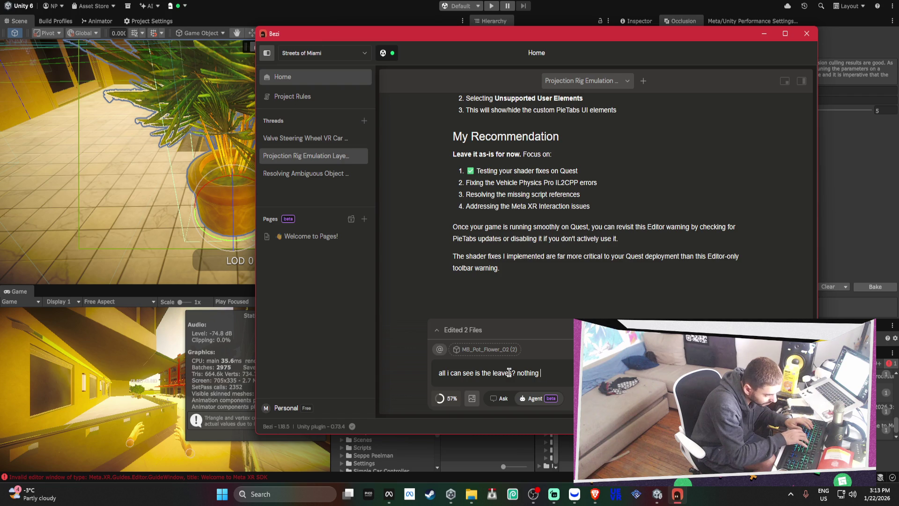
text(else is appe)
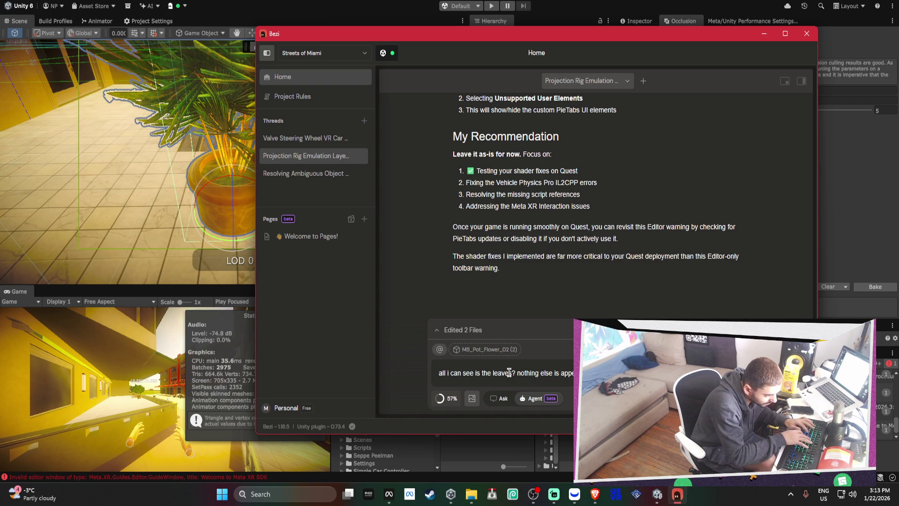
key(Return)
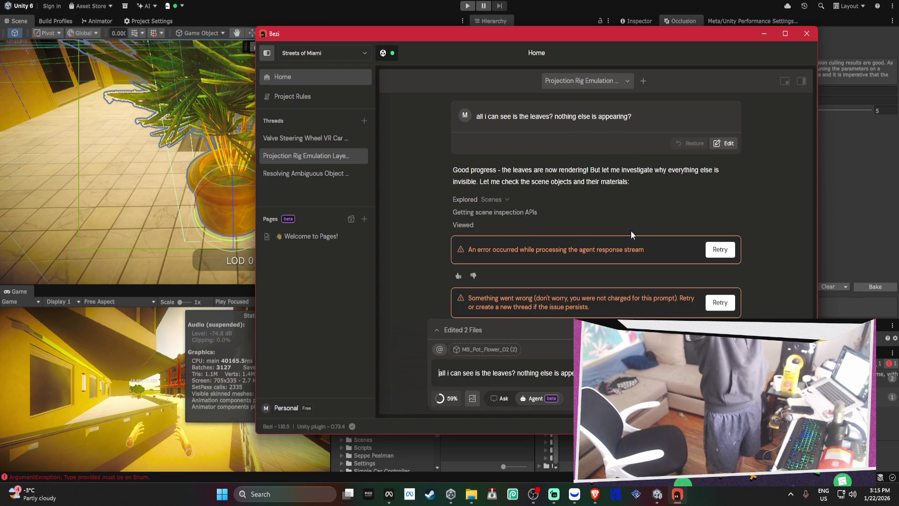
Rerun the Bezi agent's investigation after its response-stream error.
click(720, 250)
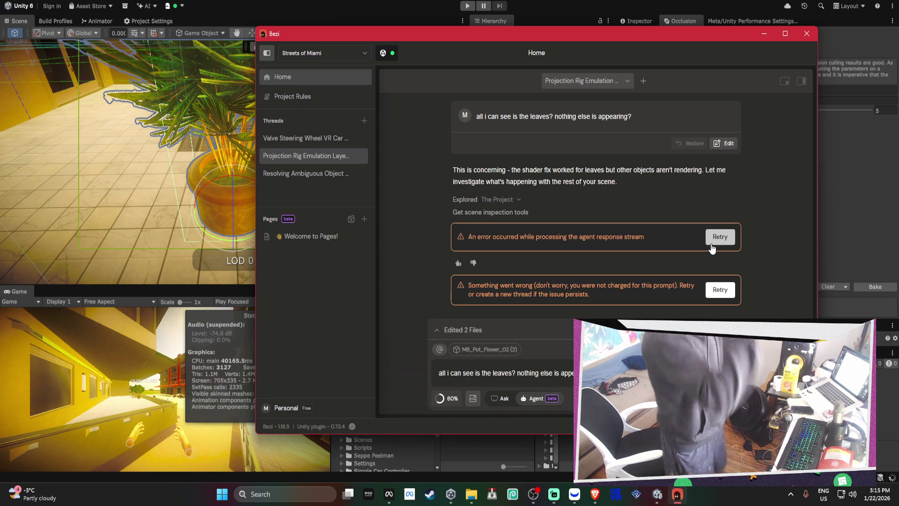
Retry the failed Bezi reply, check the Windows calendar panel, and resubmit the question.
click(712, 244)
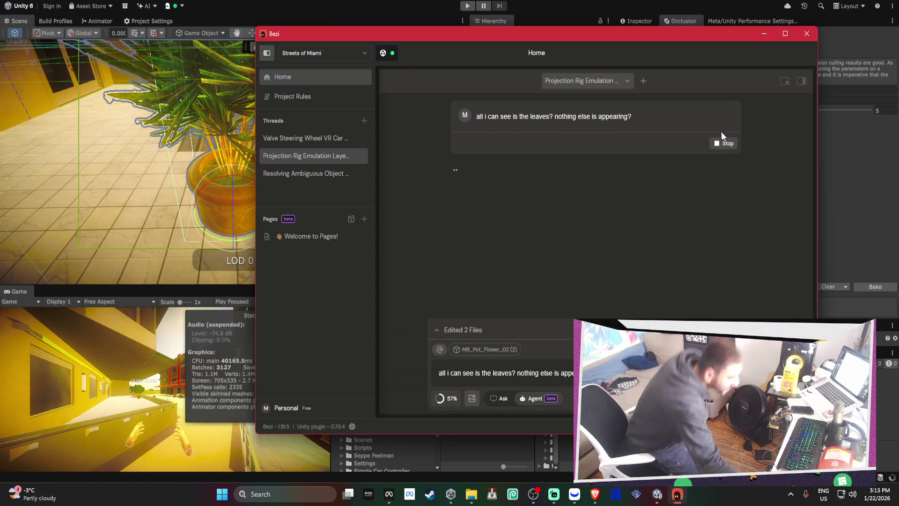
click(879, 492)
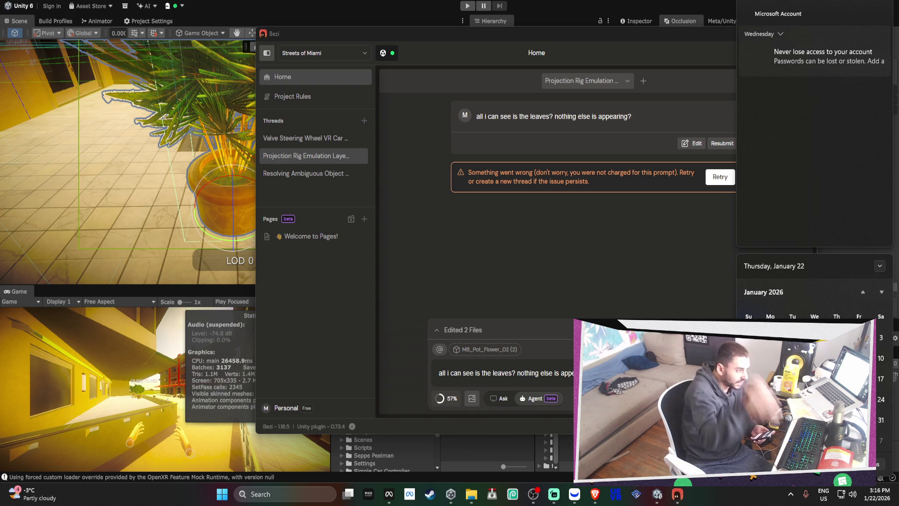
click(720, 177)
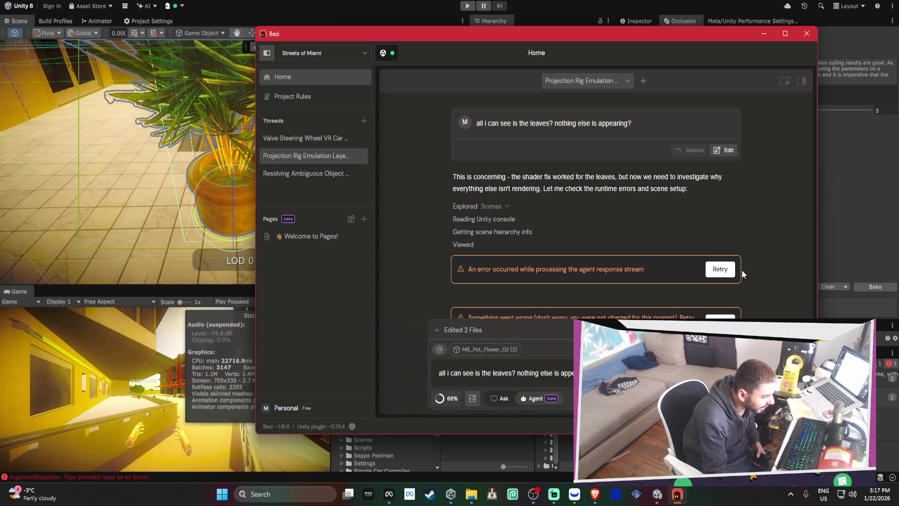
Resubmit the leaves-only question to Bezi after another 'Something went wrong' error.
click(721, 268)
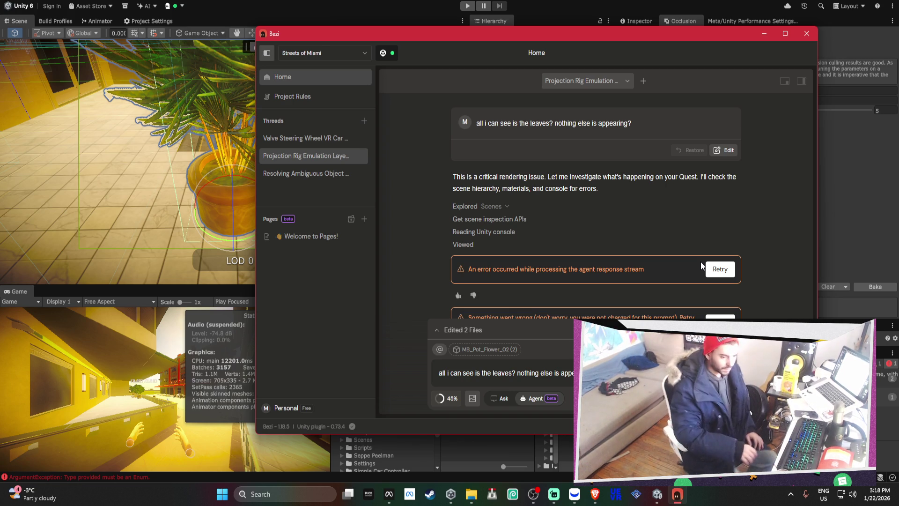
Retry the agent's failed response in Bezi once more.
click(720, 269)
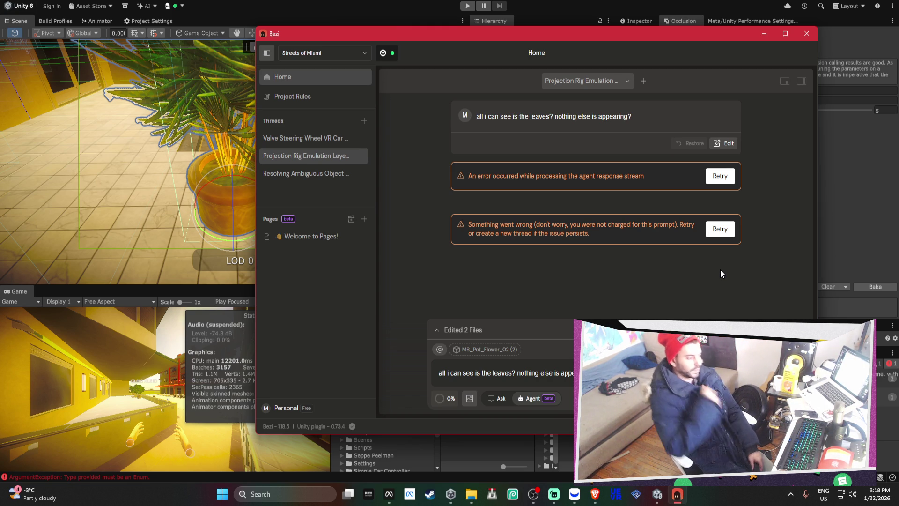
Rerun the failed agent twice more until the 'Unity Connection Required' notice appears.
click(719, 229)
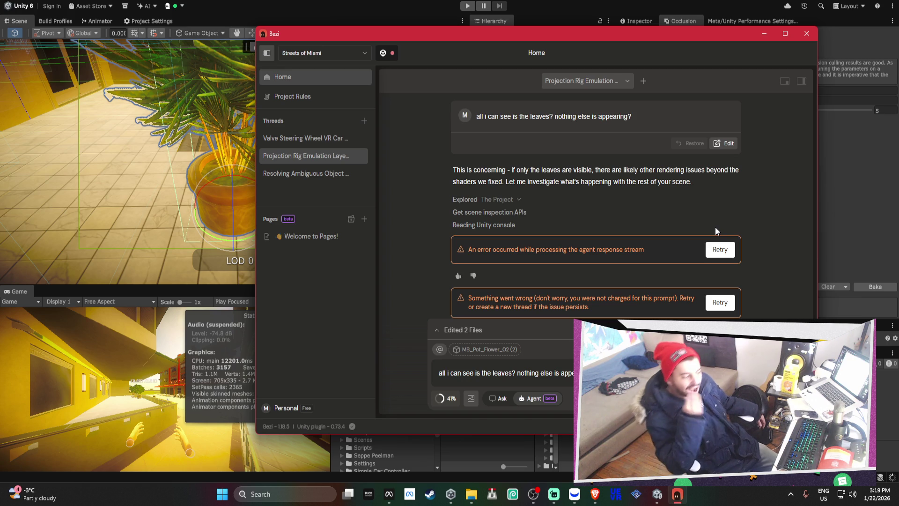
click(719, 249)
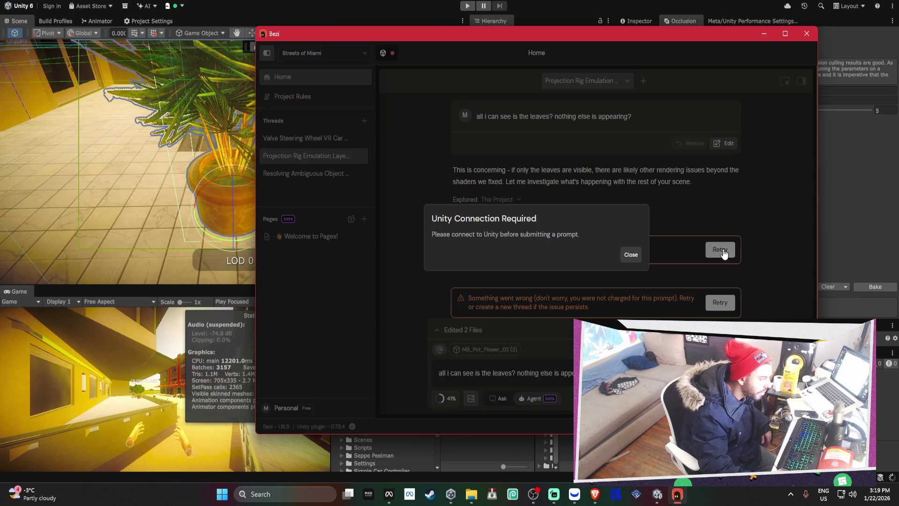
Dismiss the connection notice, move Bezi up-left, and reconnect it to Unity.
click(630, 254)
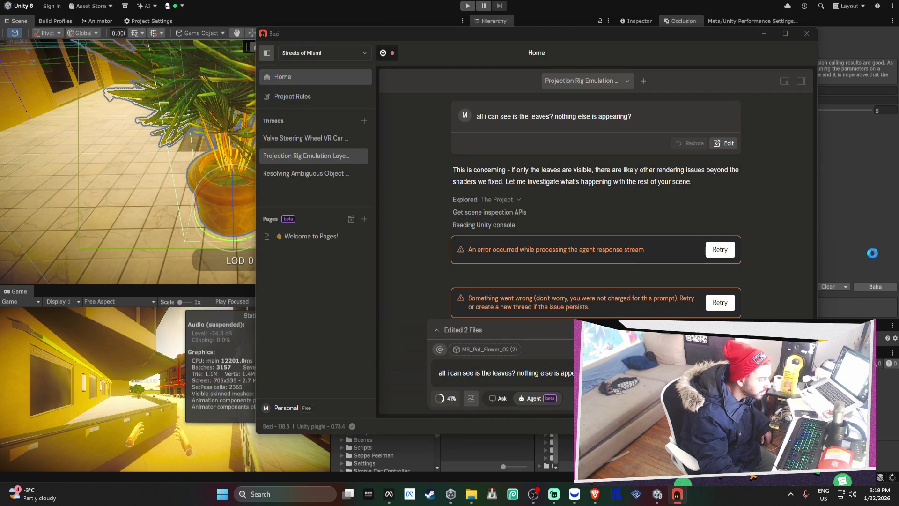
drag(612, 37, 340, 24)
click(724, 188)
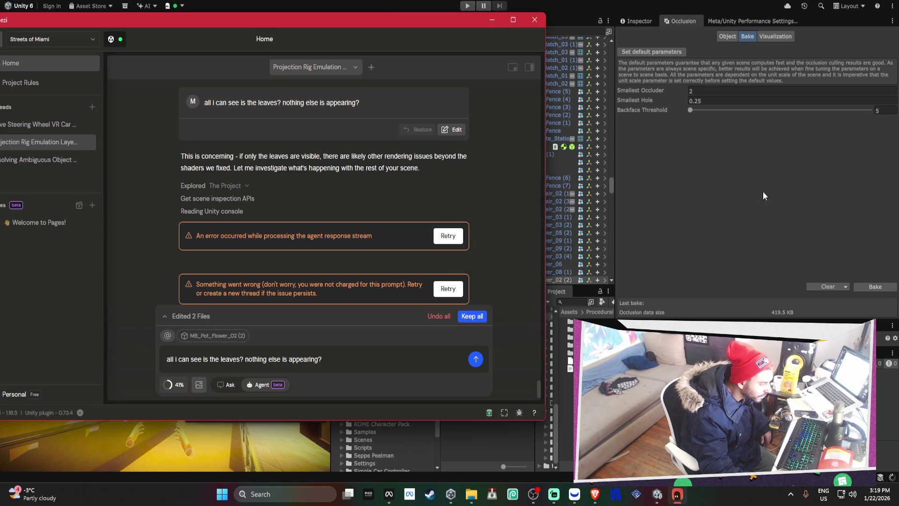
click(329, 366)
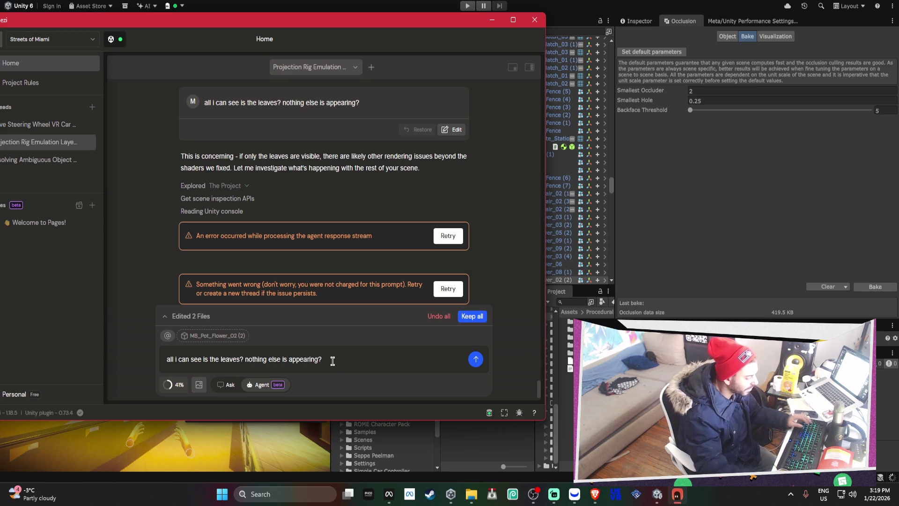
Append 'is URP lit / simple lit broken or something?' to the leaves question and resend it.
text(is universal)
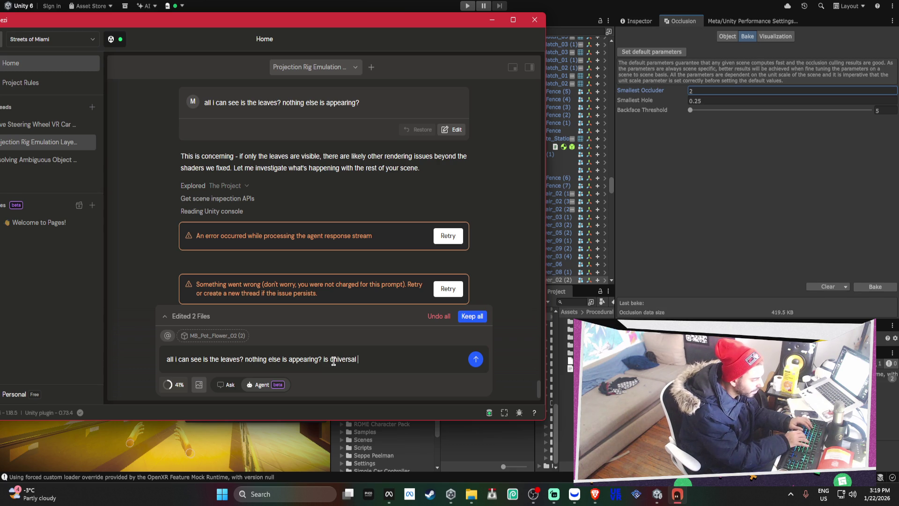
key(BackSpace)
key(BackSpace)
key(BackSpace)
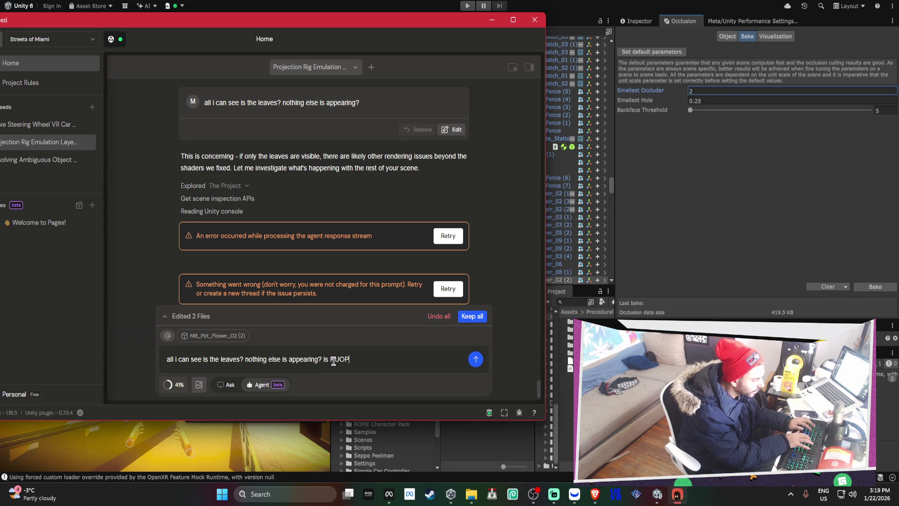
text(URP lit)
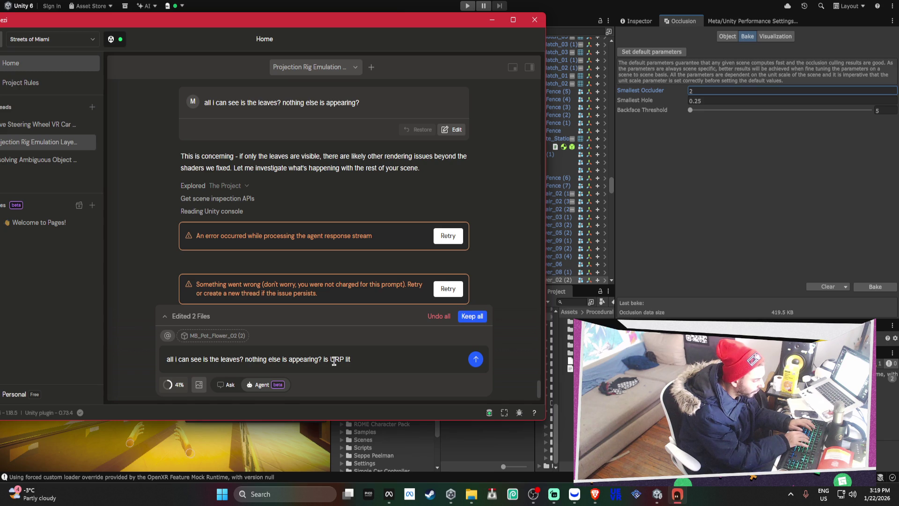
text( / simple lit broken or something?)
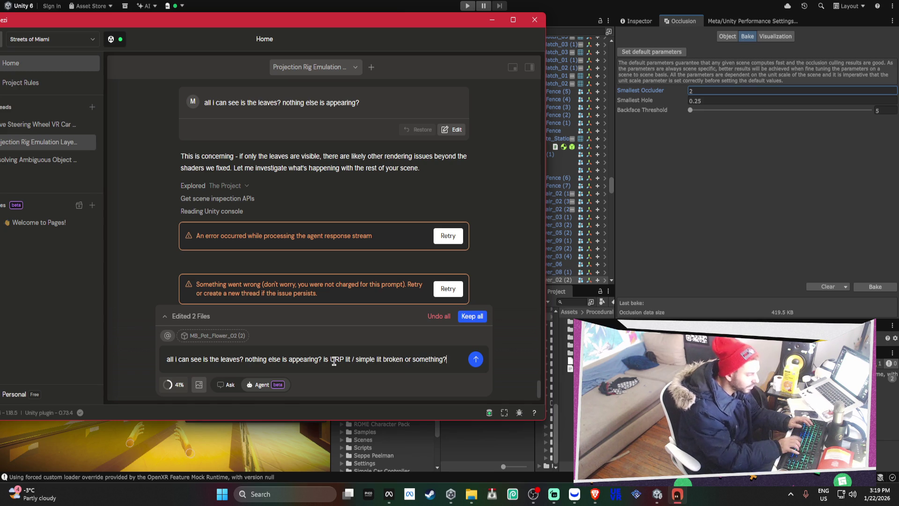
key(Return)
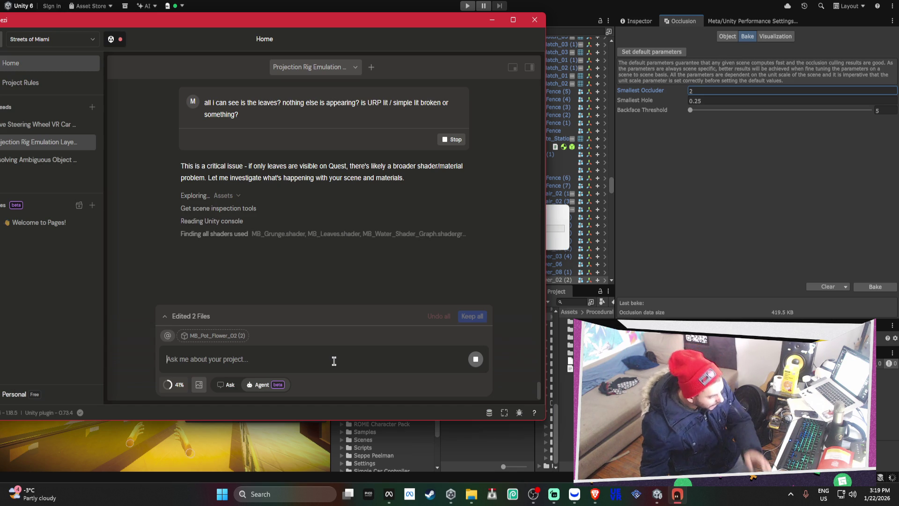
click(738, 267)
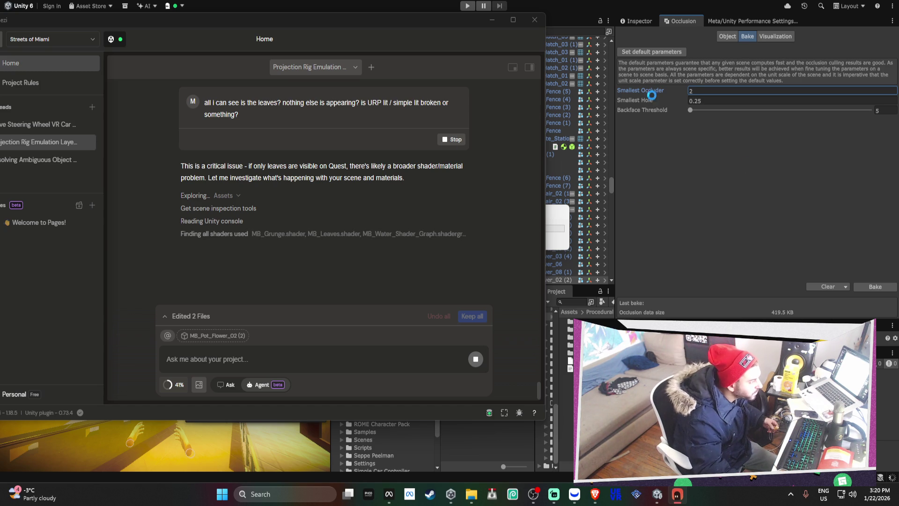
Move the Bezi window aside and bring the full-screen Unity editor to the front.
mouse_move(438, 32)
mouse_down()
mouse_move(585, 38)
mouse_move(704, 111)
mouse_move(344, 76)
mouse_move(490, 17)
mouse_up()
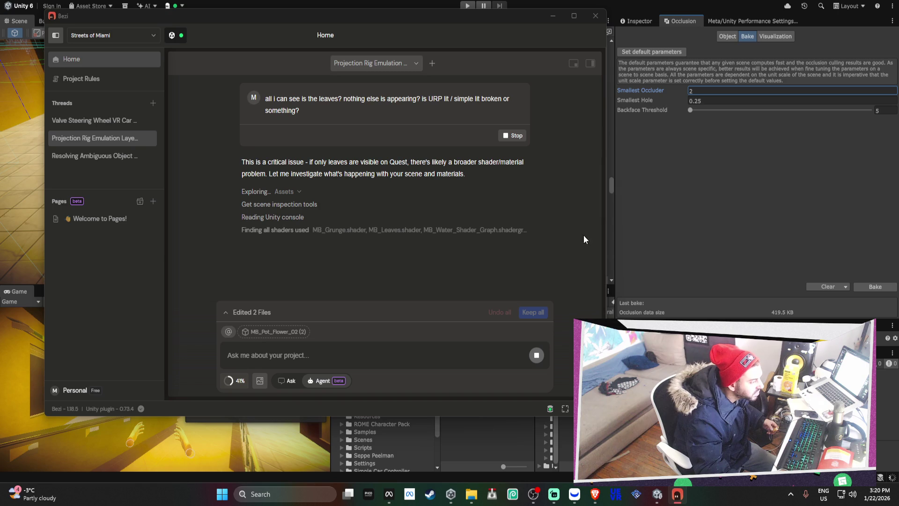
click(680, 498)
click(680, 499)
click(659, 243)
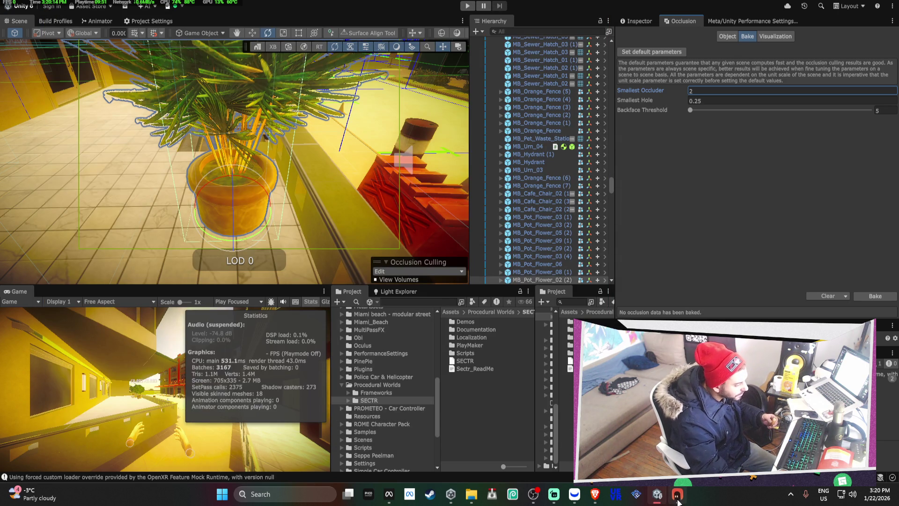
Restore Unity to a smaller window at left with Bezi placed alongside at right.
click(677, 494)
click(656, 254)
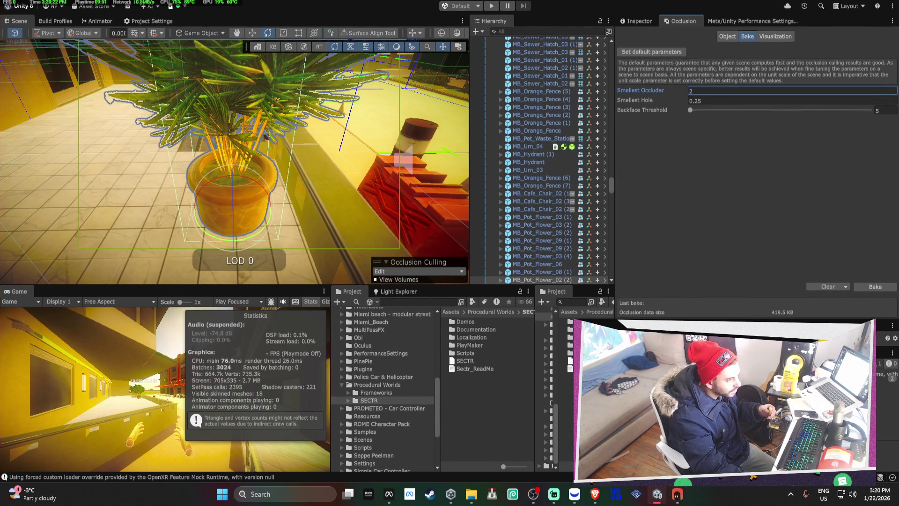
mouse_move(538, 5)
mouse_down()
mouse_move(539, 52)
mouse_move(438, 12)
mouse_move(805, 21)
mouse_move(781, 19)
mouse_up()
click(559, 251)
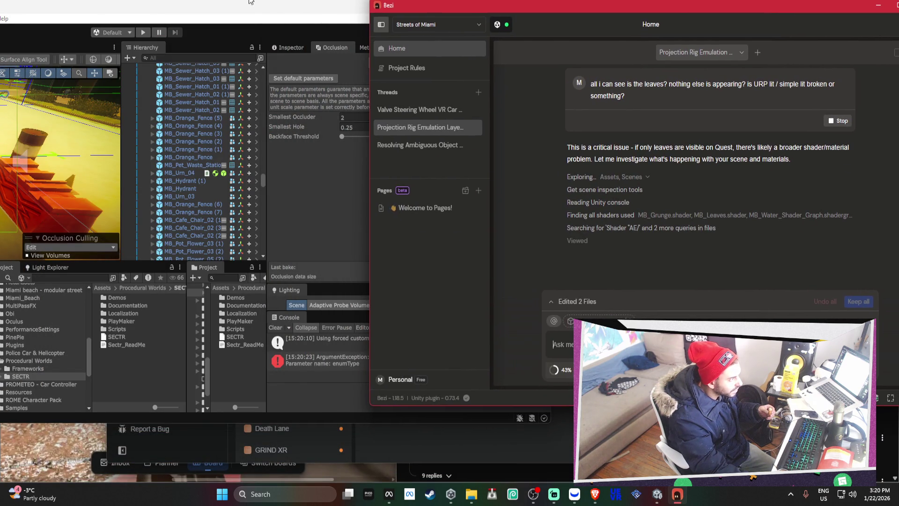
click(259, 18)
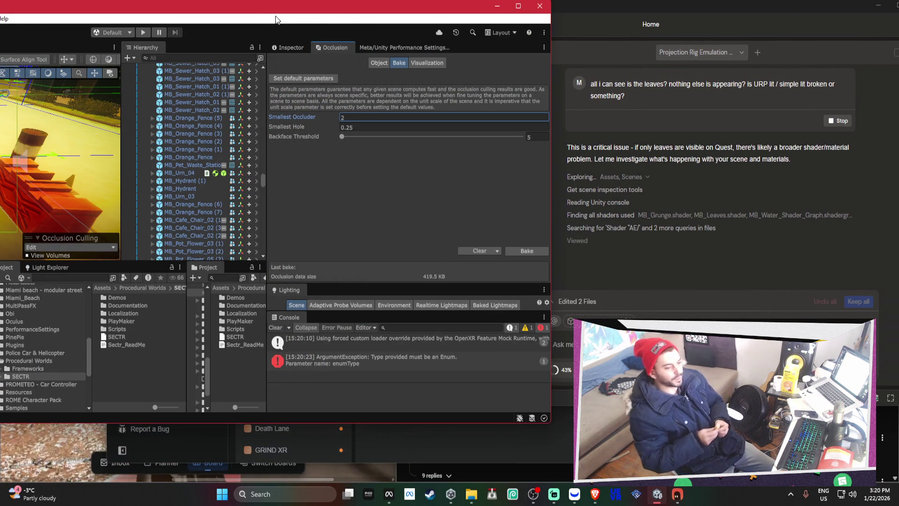
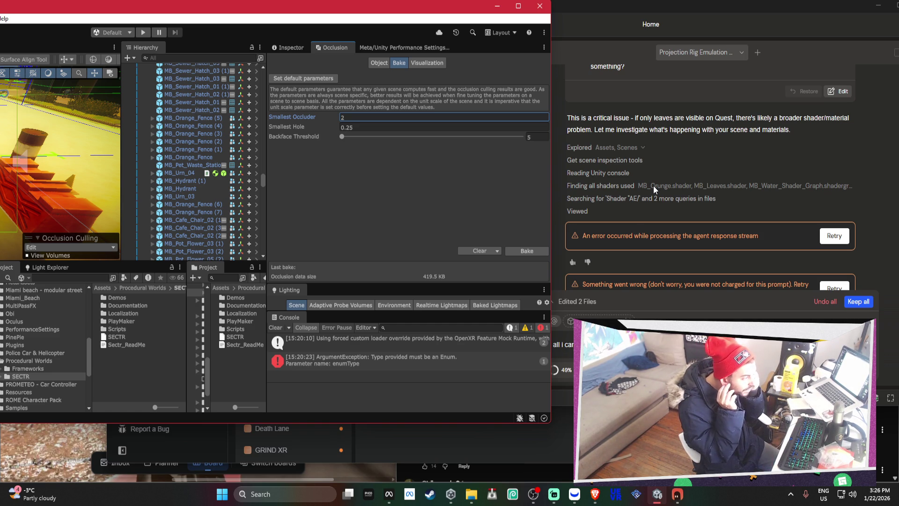
Retry Bezi's failed response, check Meta Quest Developer Hub, minimize it, and reposition the Unity window.
click(833, 235)
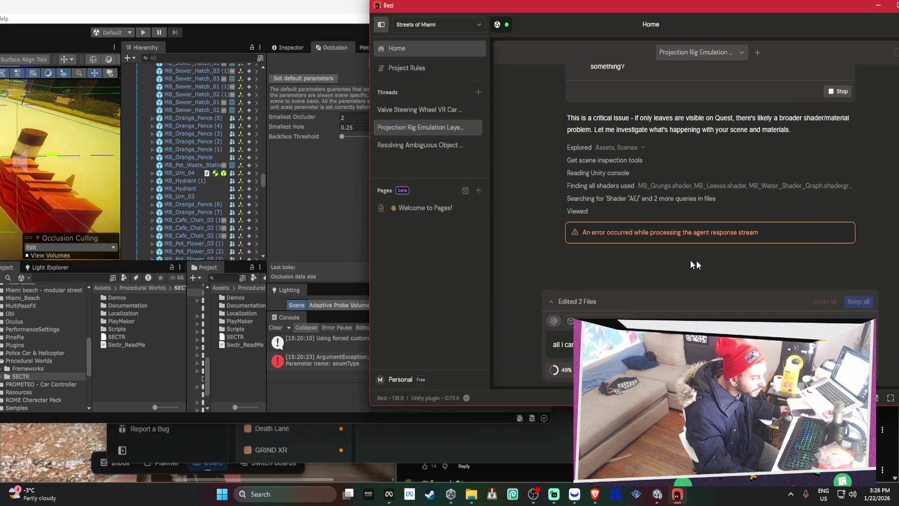
click(321, 235)
key(alt+Tab)
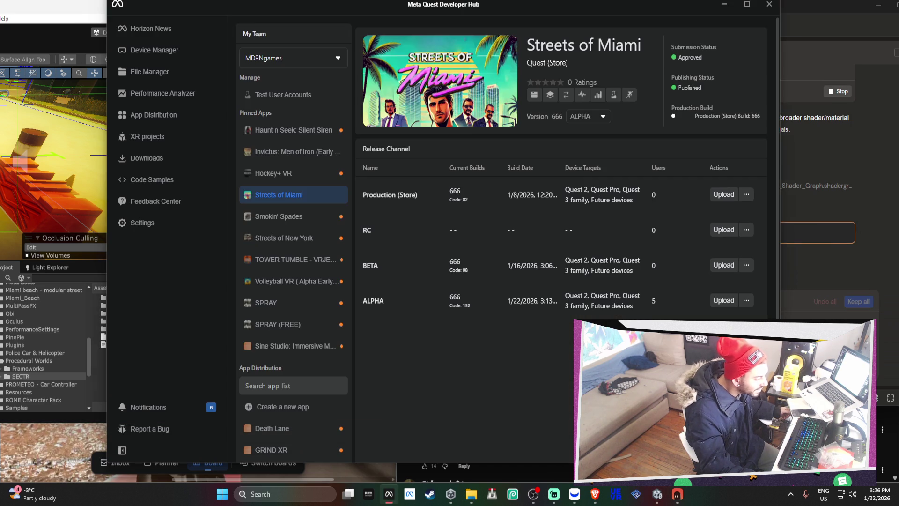
click(724, 5)
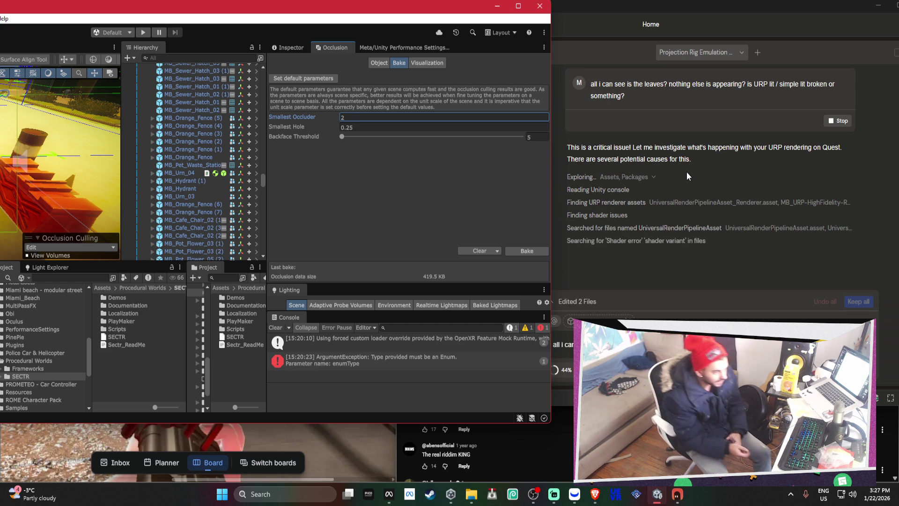
drag(349, 11, 584, 17)
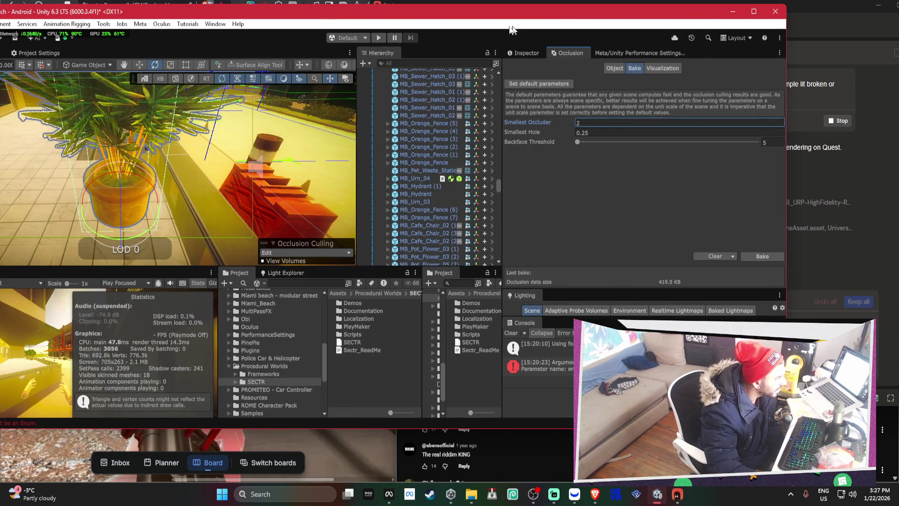
Open the Tools > Fix URP Assets for Oculus Pack window.
click(216, 24)
mouse_move(188, 24)
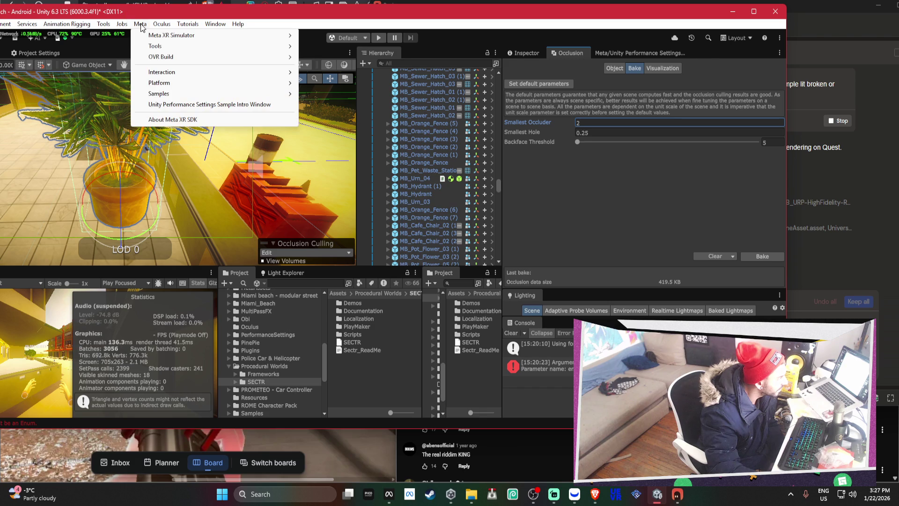
mouse_move(104, 24)
mouse_move(143, 162)
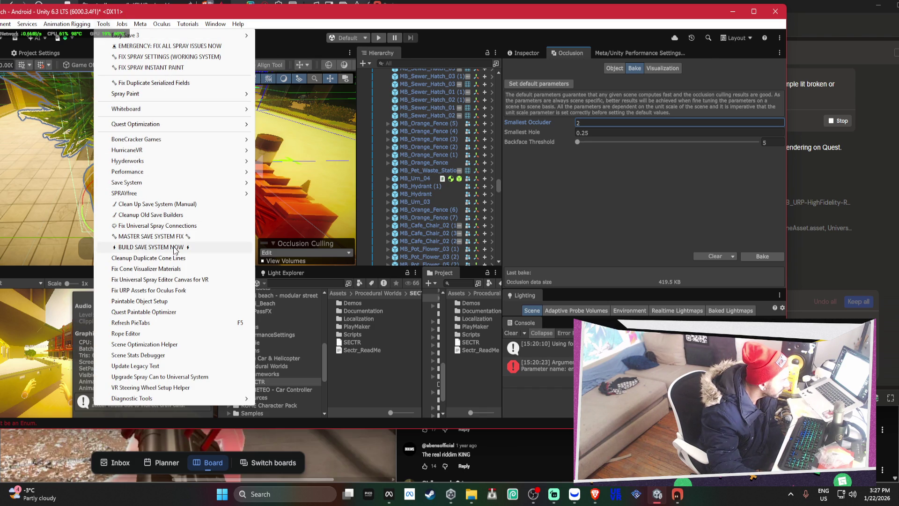
click(177, 291)
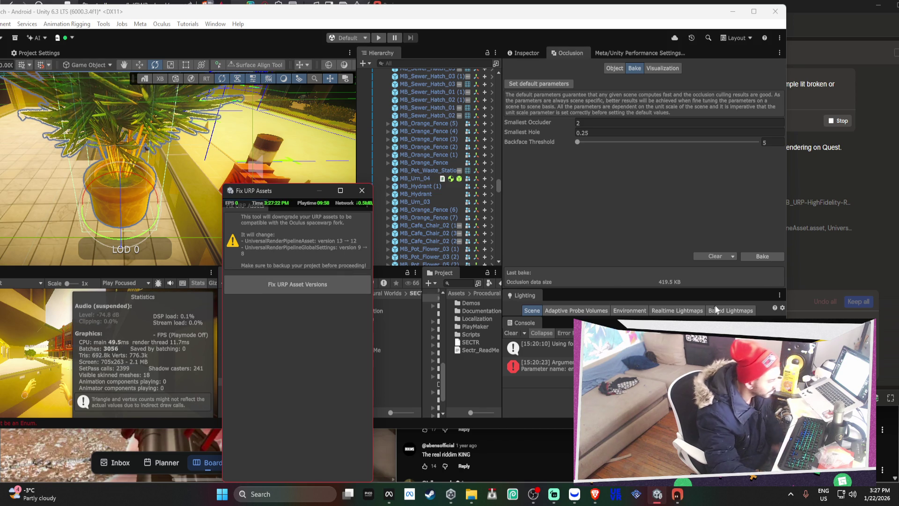
Select the Bezi chat input text, then return to Unity and open Window > Package Manager.
key(alt+Tab)
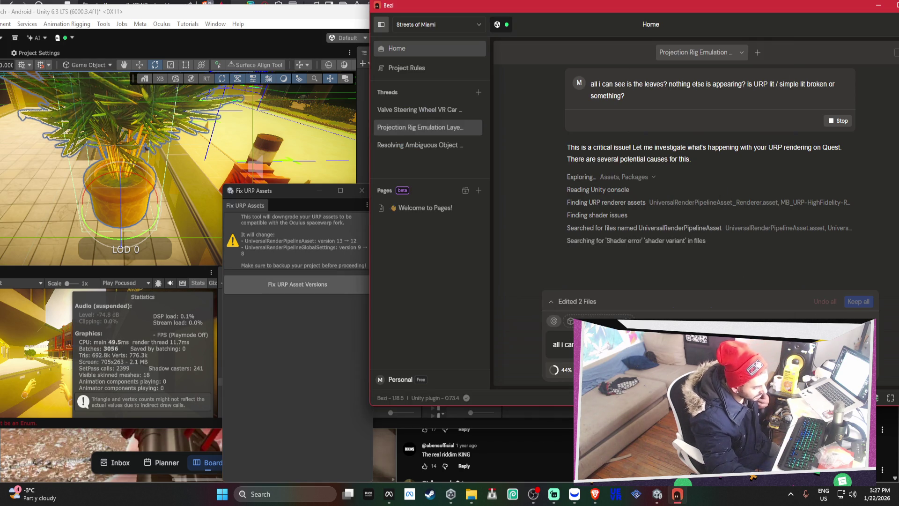
key(ctrl+a)
click(362, 310)
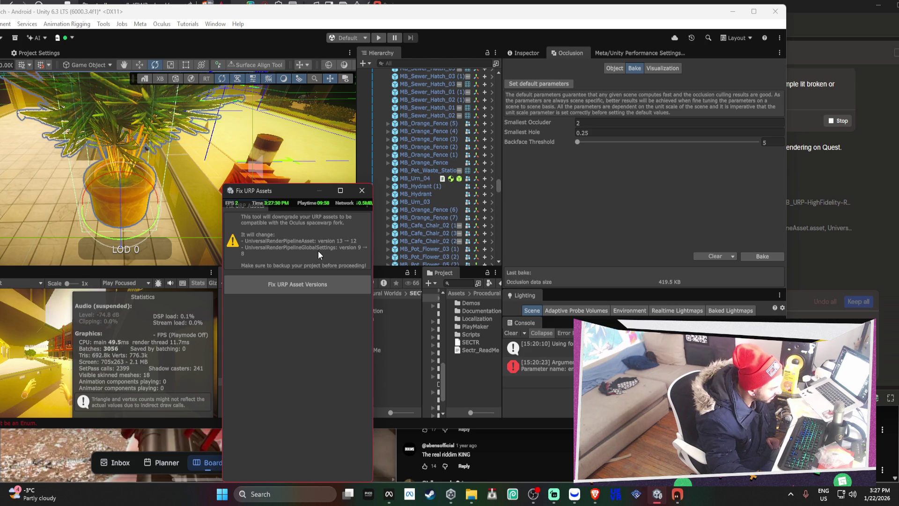
click(215, 24)
mouse_move(238, 24)
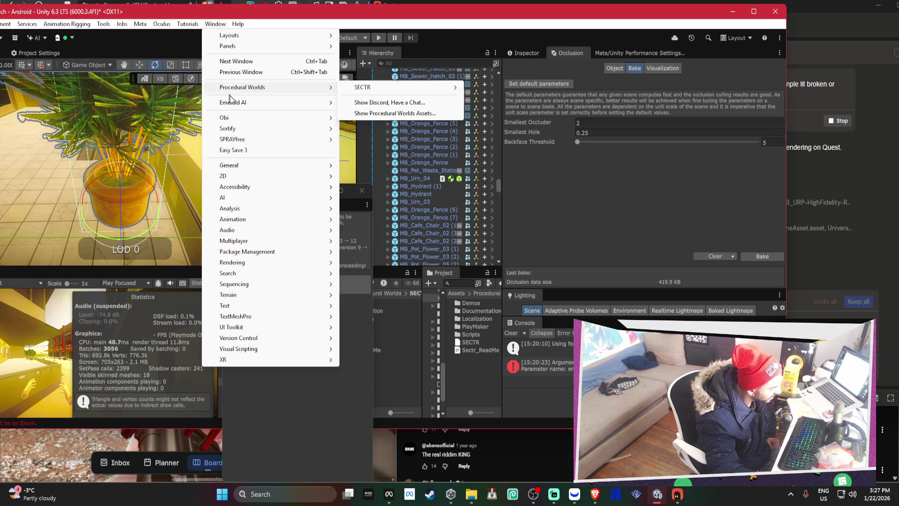
click(378, 265)
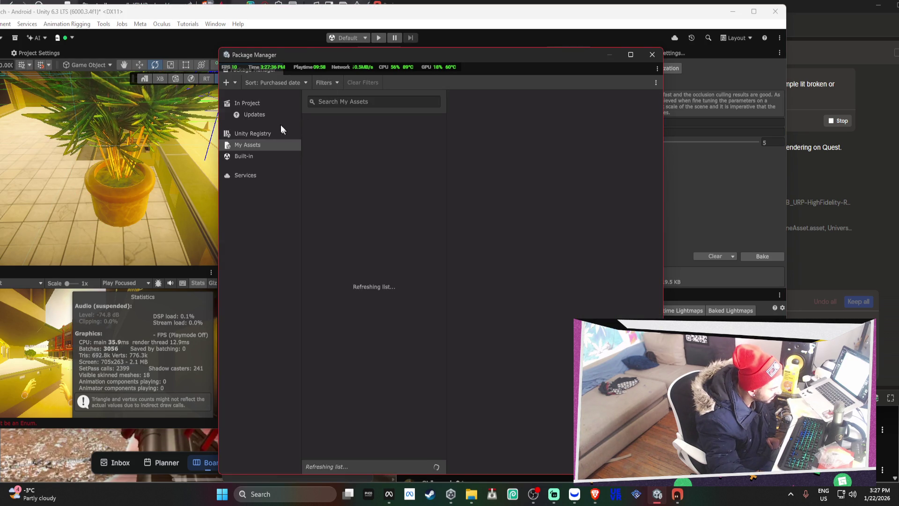
Search installed packages for 'UNV', then search the Unity Registry for 'UNIV'.
click(268, 104)
click(344, 100)
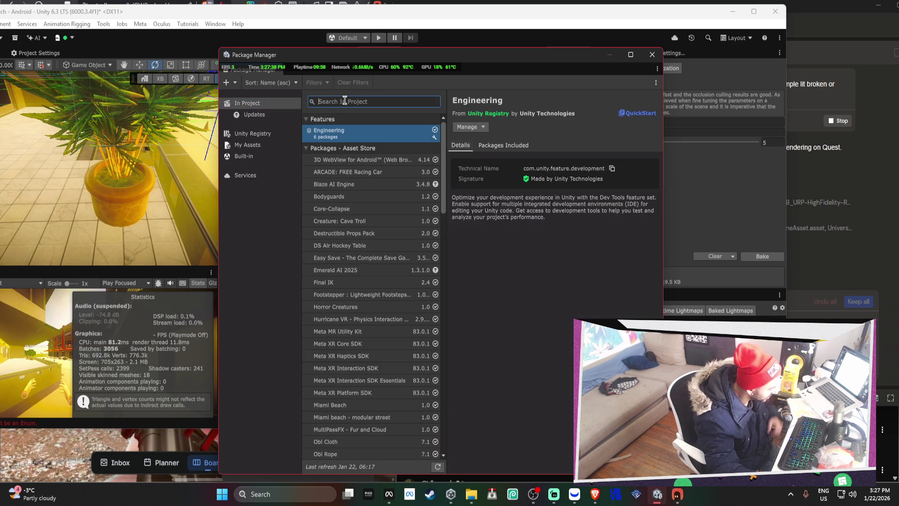
text(UNV)
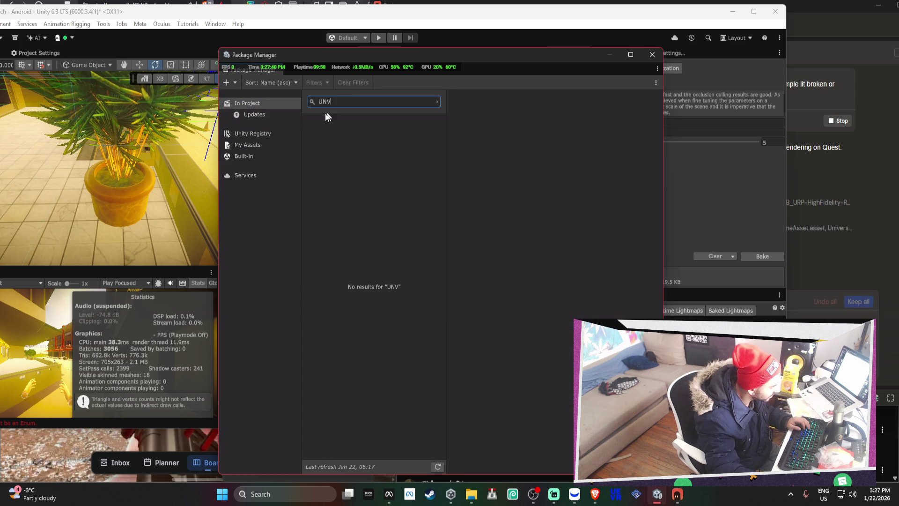
click(253, 133)
click(339, 101)
text(UNIV)
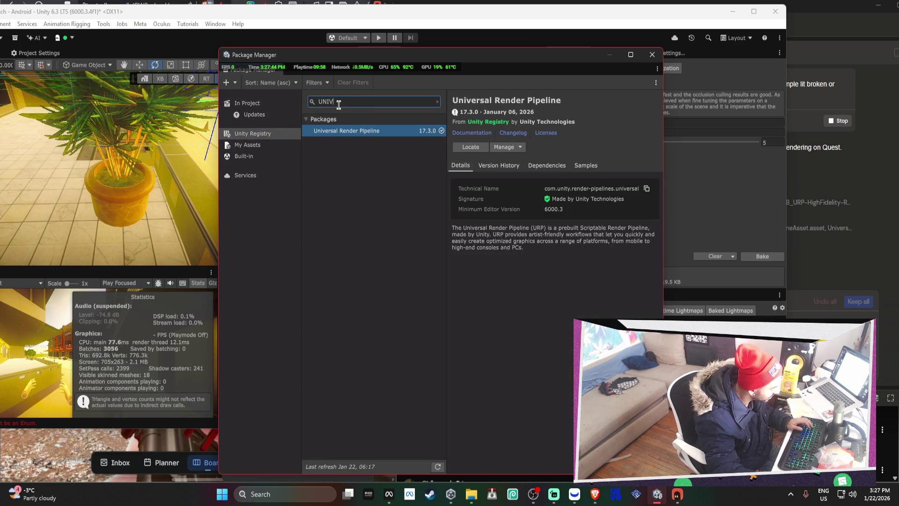
Remove Universal Render Pipeline 17.3.0 from its Version History tab.
click(501, 146)
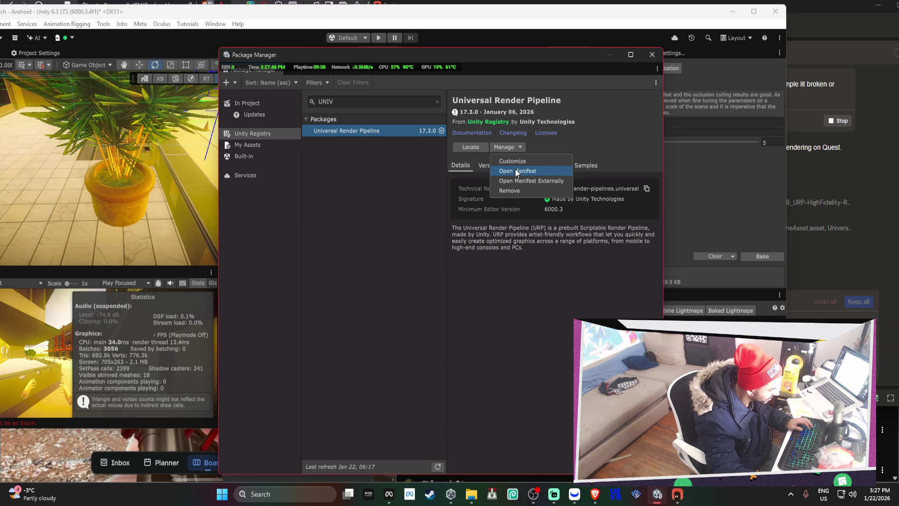
click(519, 150)
click(512, 165)
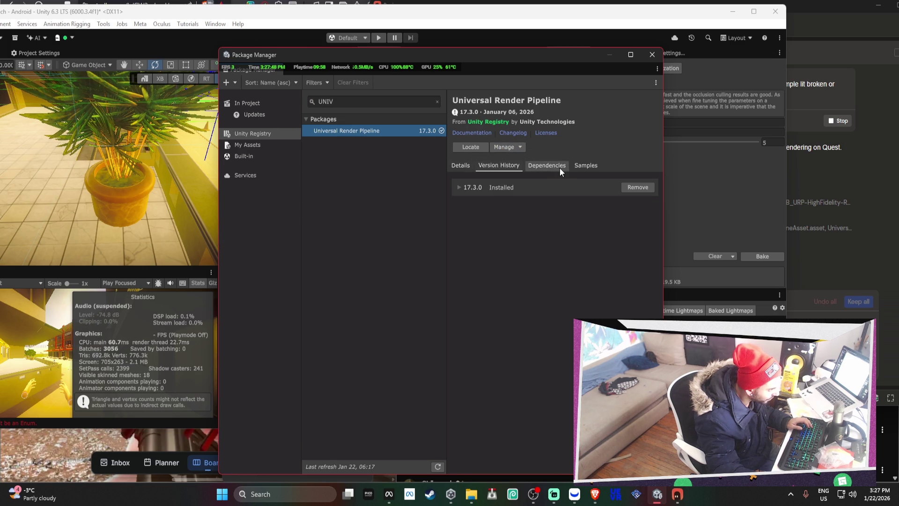
click(482, 186)
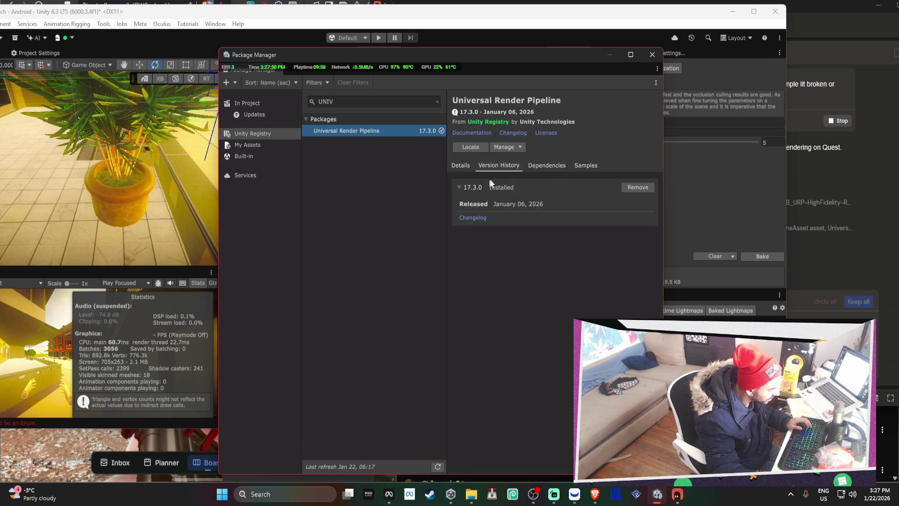
click(628, 185)
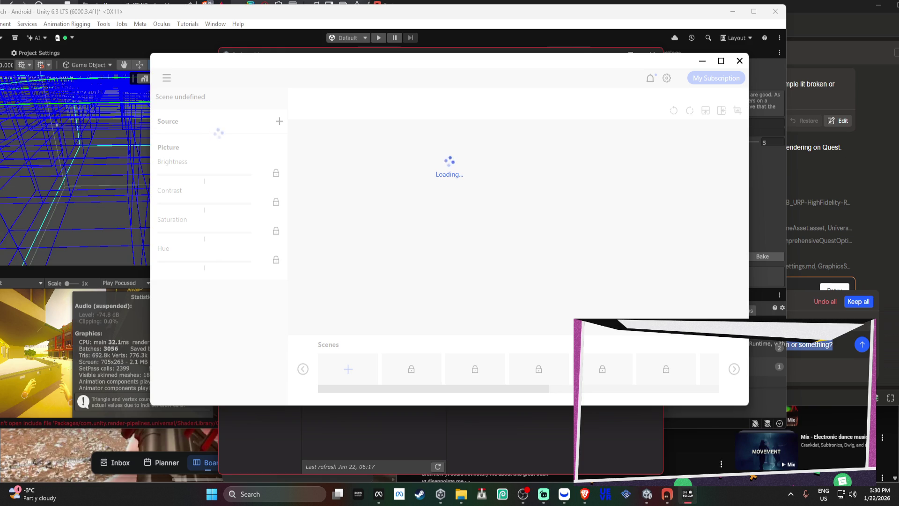
Reinstall Universal Render Pipeline 17.3.0 and bring the import progress dialog forward.
click(531, 50)
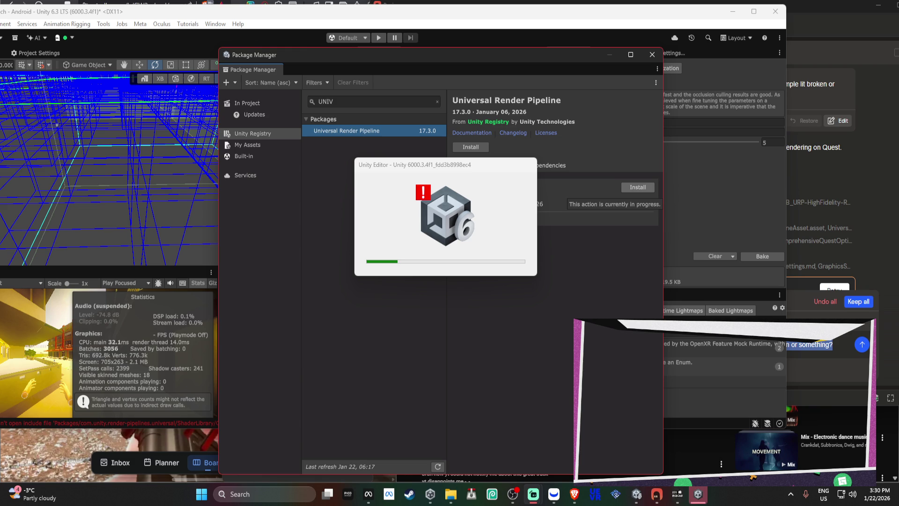
click(481, 167)
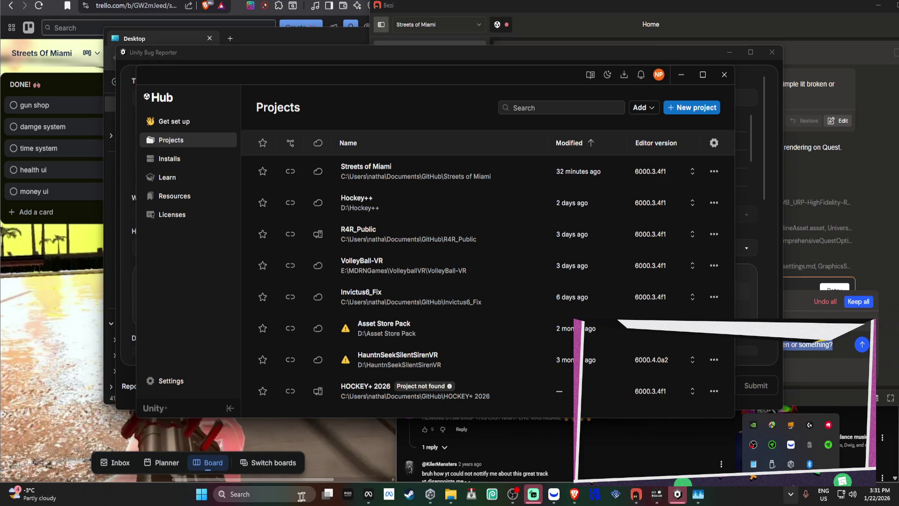
Close Unity Hub and the Unity Bug Reporter, leaving the Windows Start menu open.
click(280, 489)
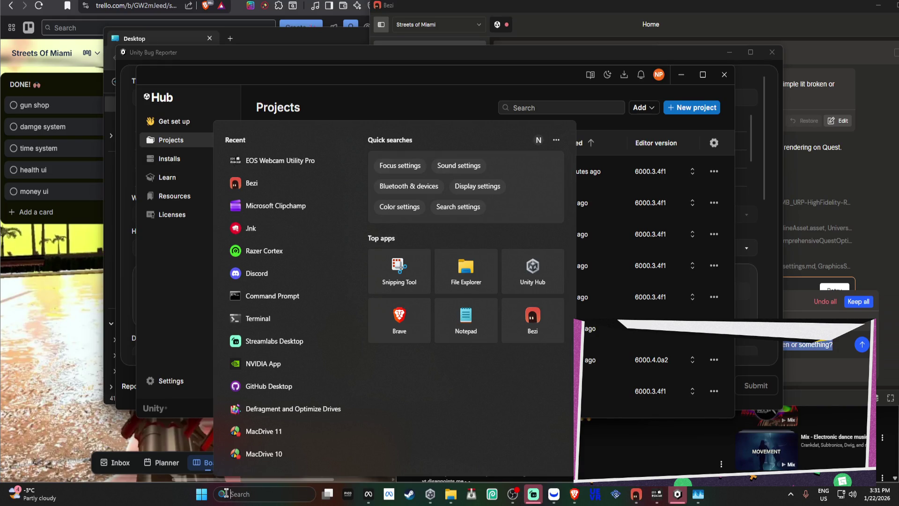
click(415, 93)
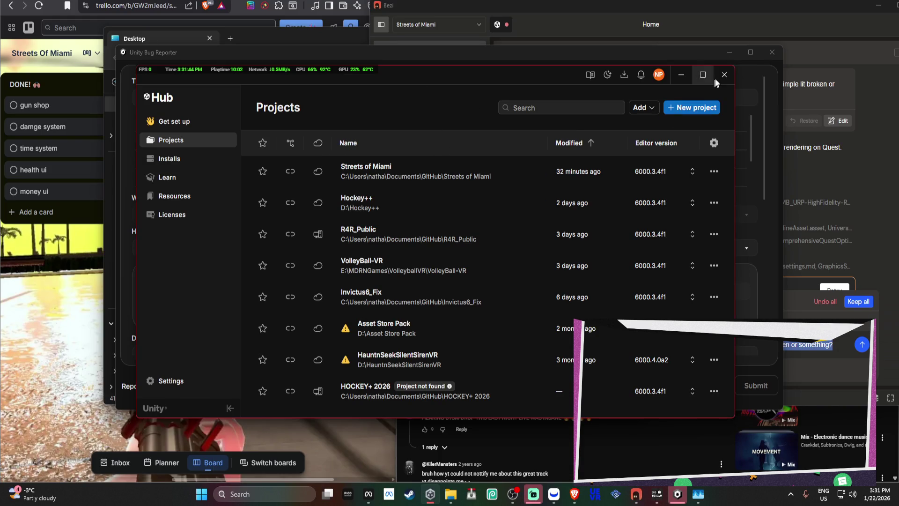
click(724, 74)
click(772, 52)
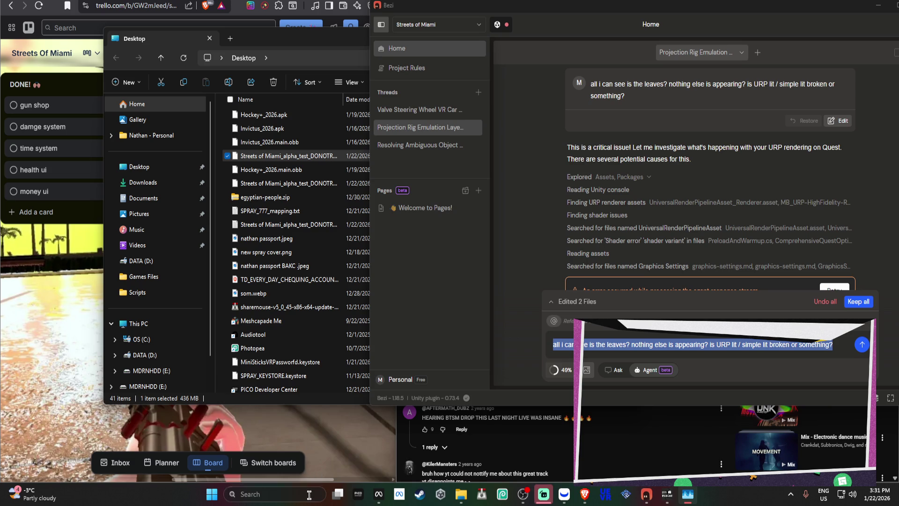
click(212, 494)
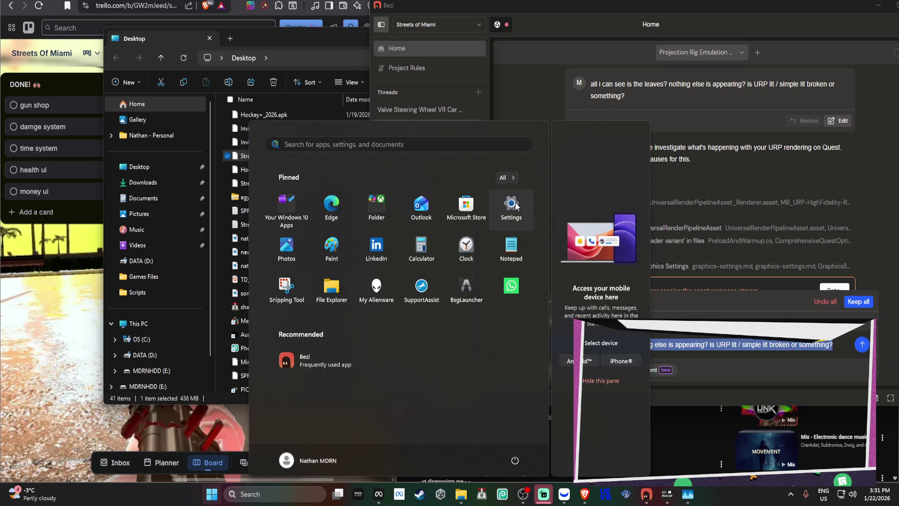